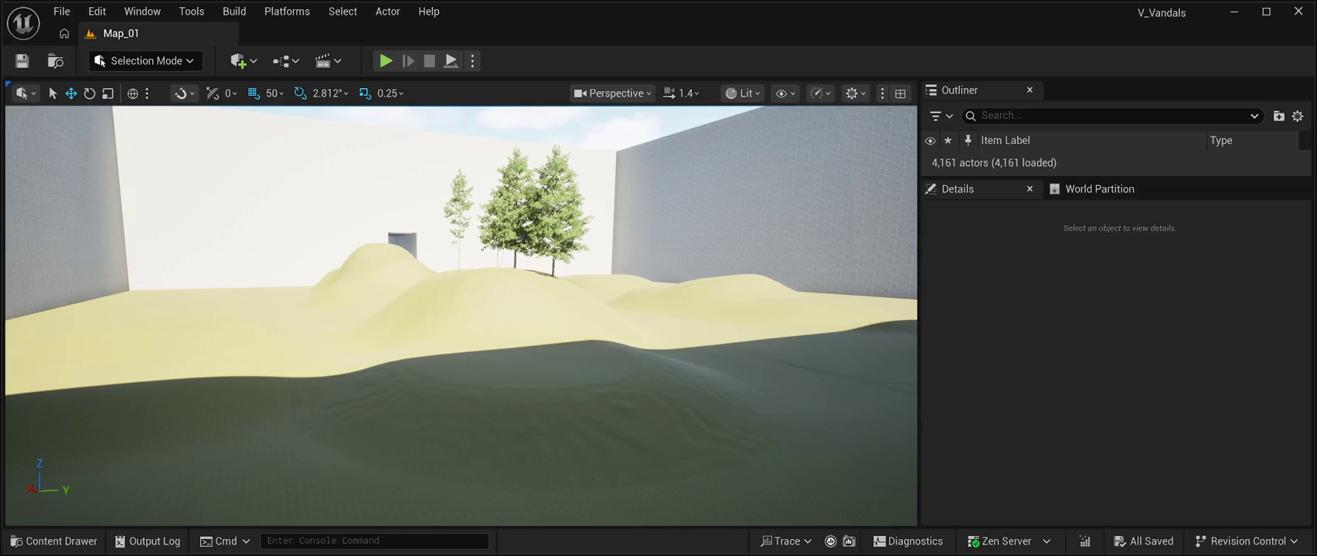
Delete the four alder trees among the hills, including SK_Black_Alder_01_B
{"action": "left_click_drag", "start_coordinate": [461, 316], "coordinate": [462, 371]}
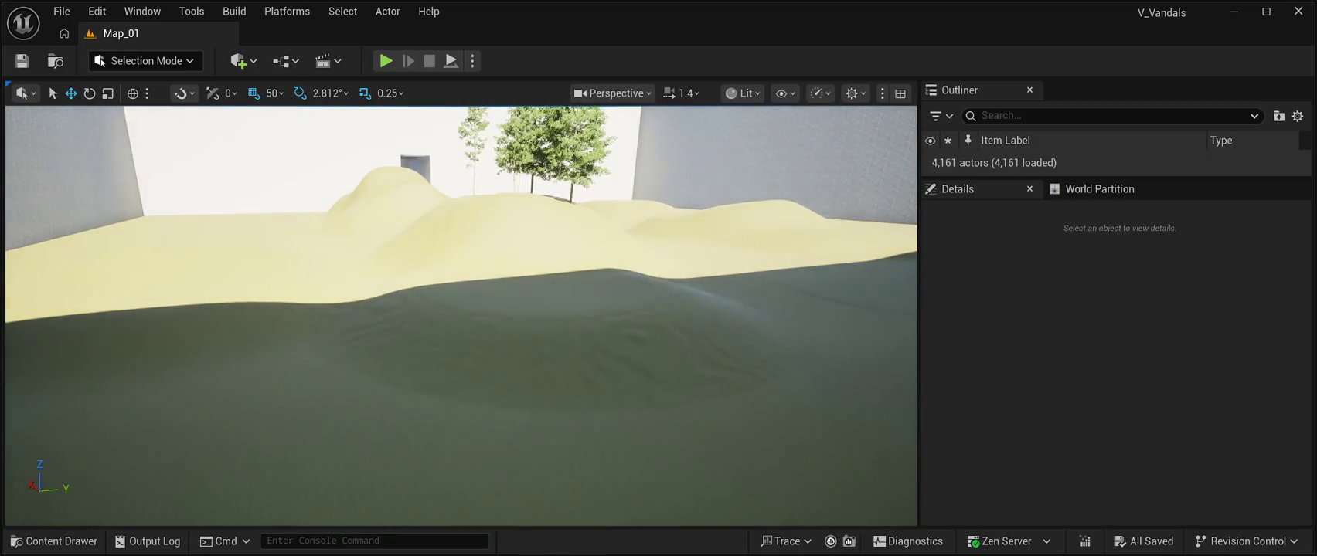
{"action": "left_click", "coordinate": [555, 154]}
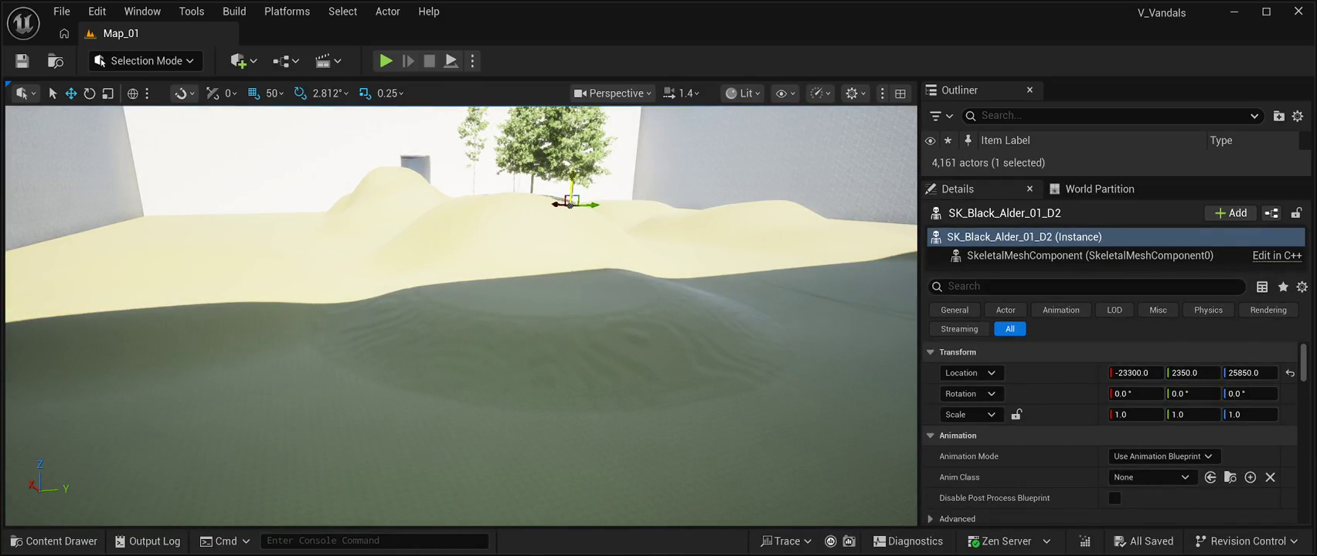
{"action": "key", "text": "Delete"}
{"action": "left_click_drag", "start_coordinate": [461, 315], "coordinate": [461, 178]}
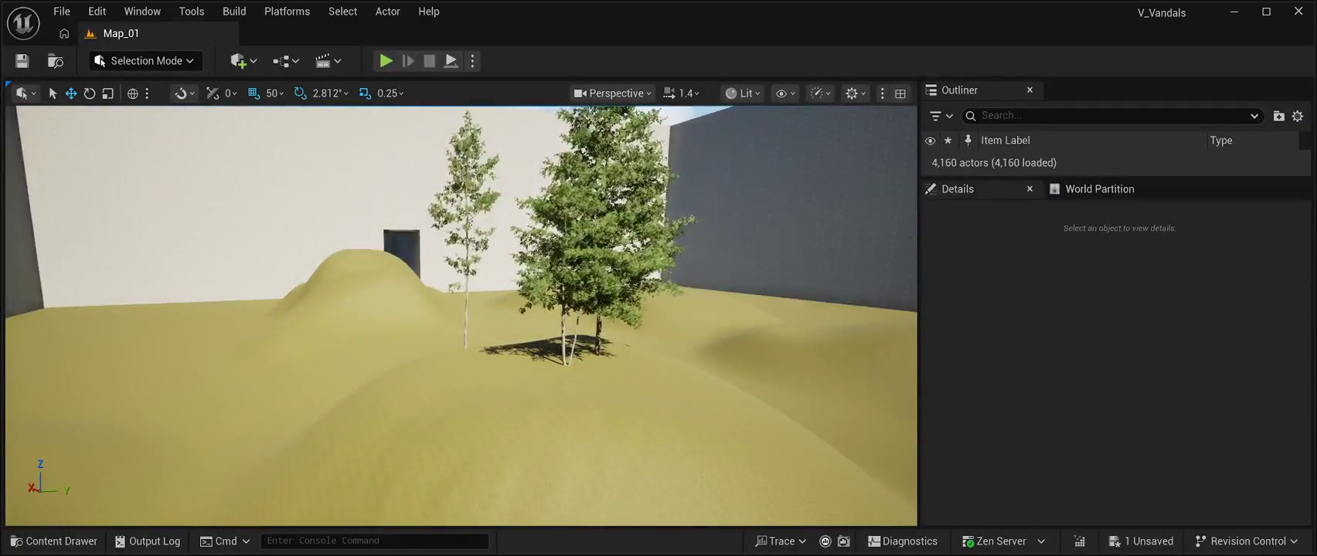
{"action": "left_click", "coordinate": [568, 332]}
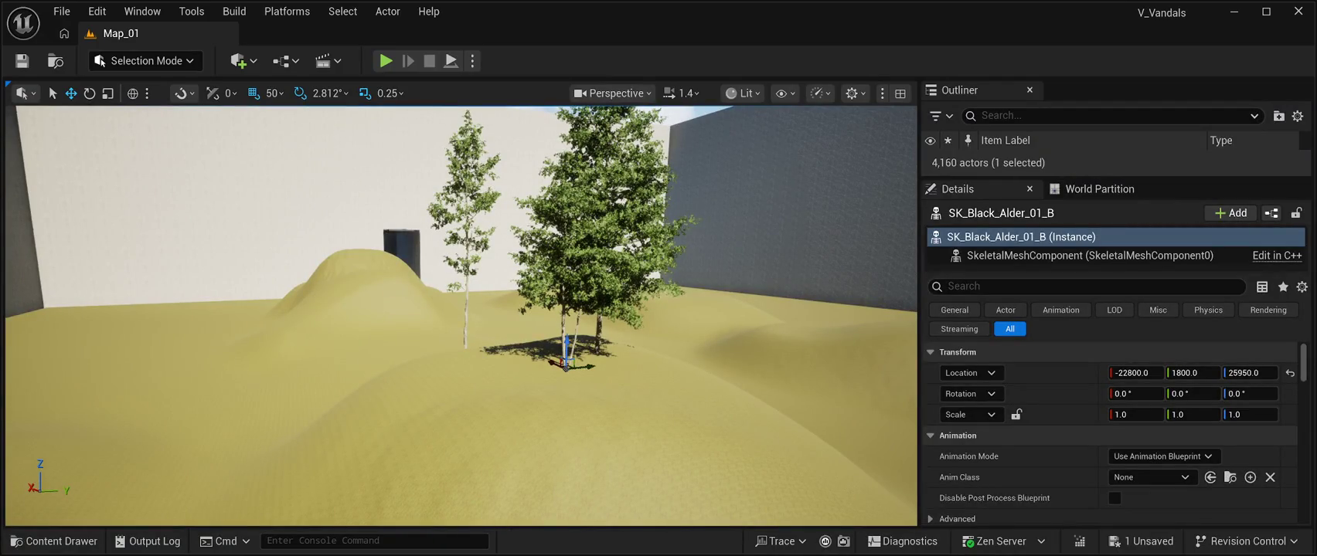
{"action": "key", "text": "Delete"}
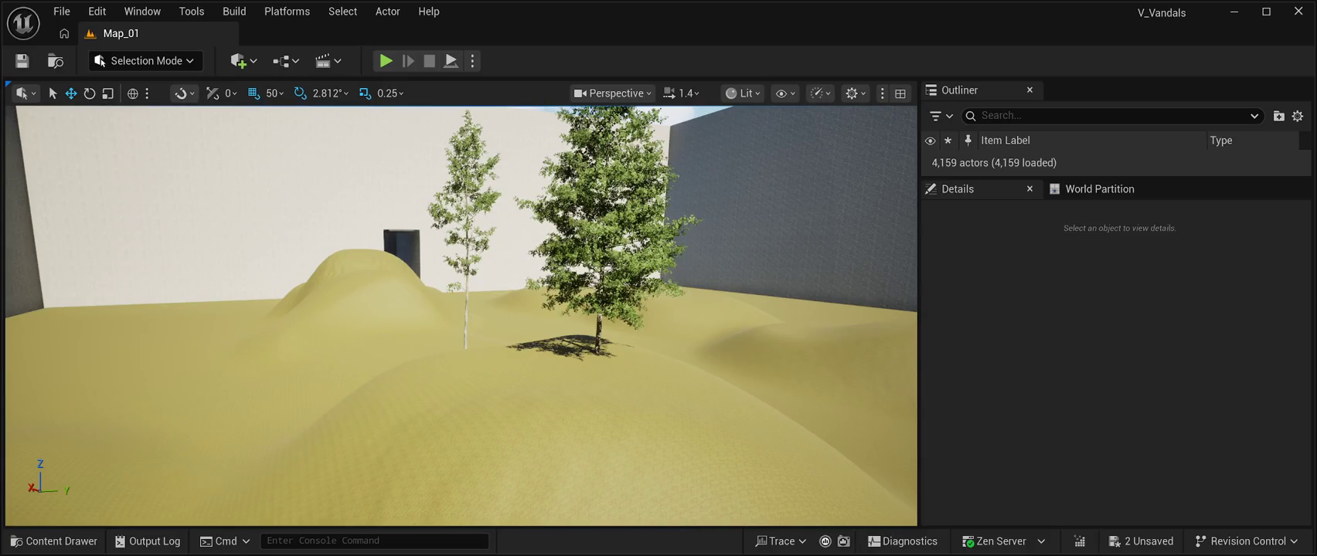
{"action": "left_click", "coordinate": [596, 325]}
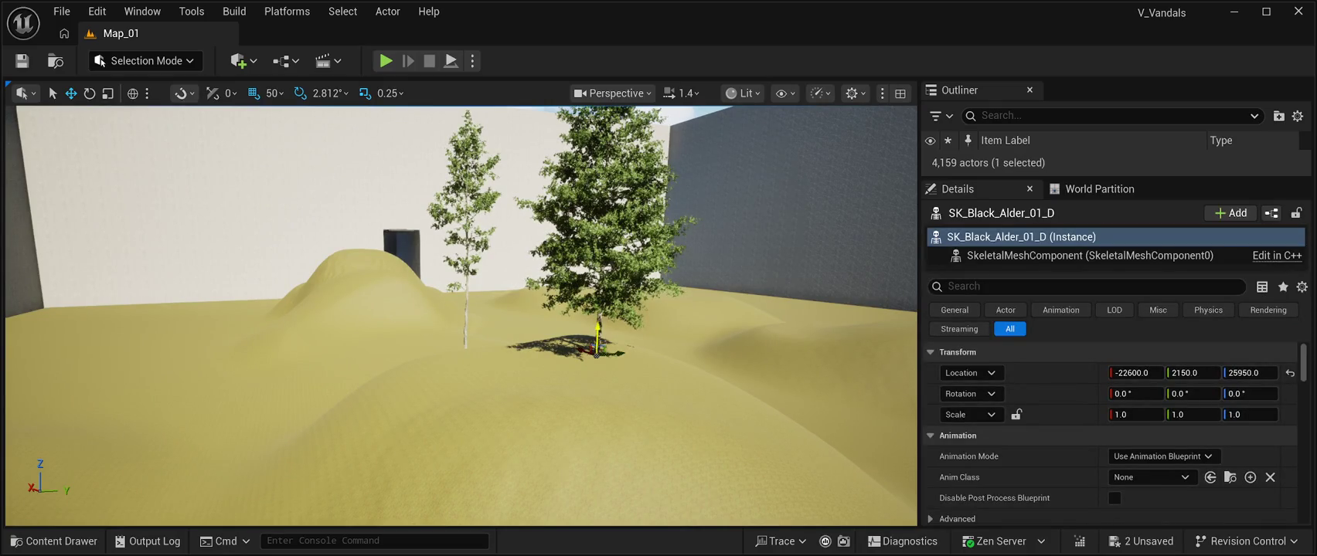
{"action": "key", "text": "Delete"}
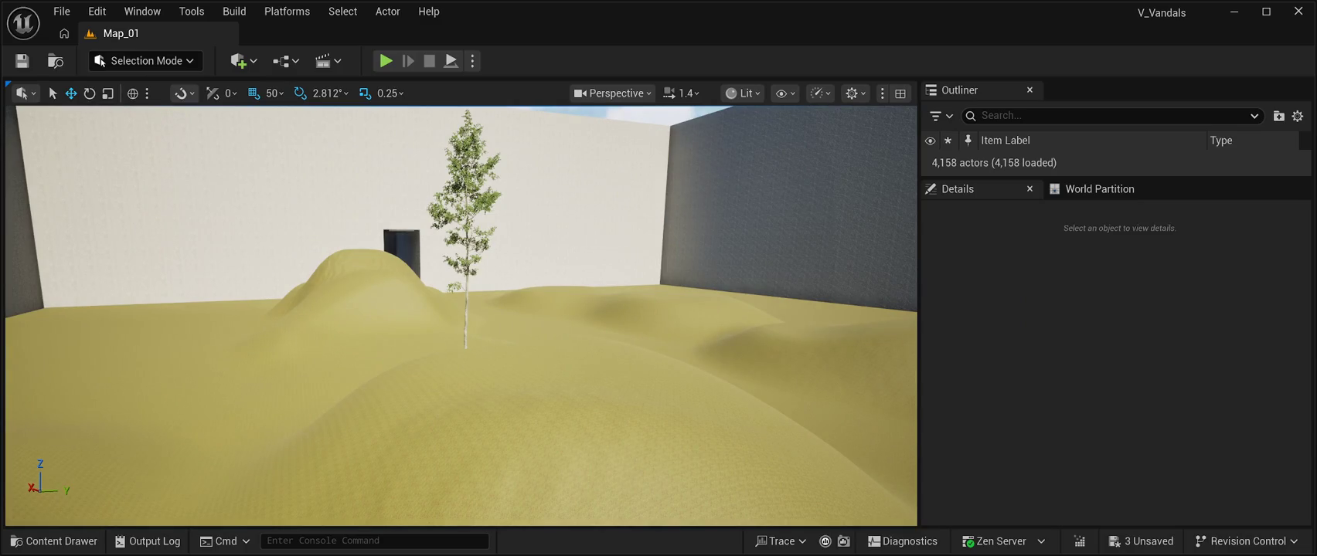
{"action": "left_click", "coordinate": [465, 309]}
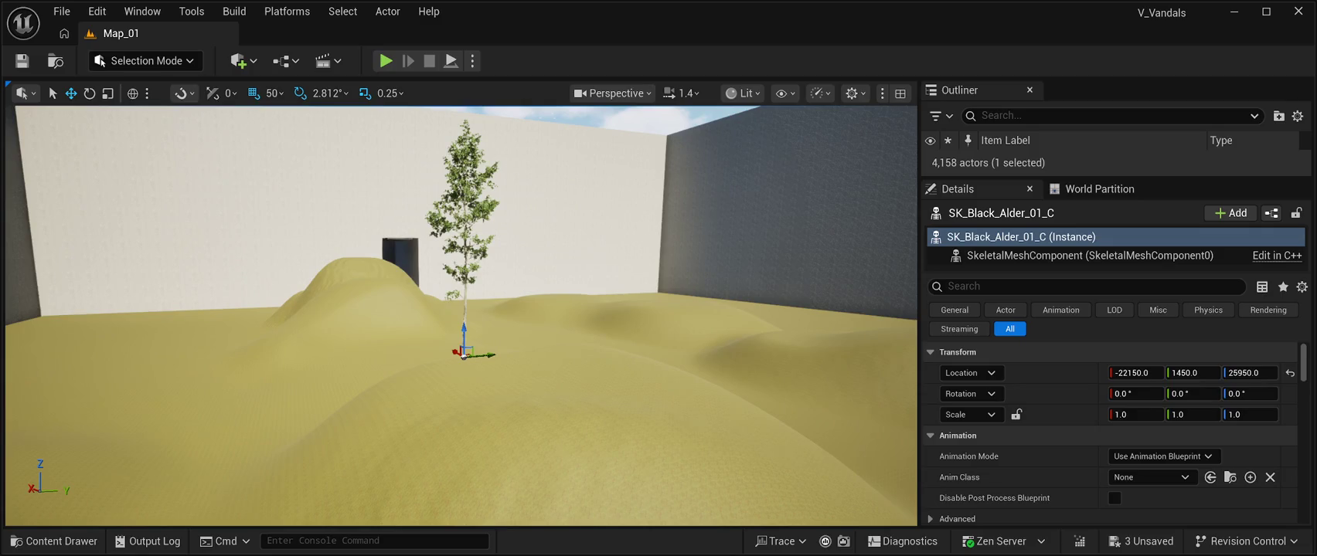
{"action": "key", "text": "Delete"}
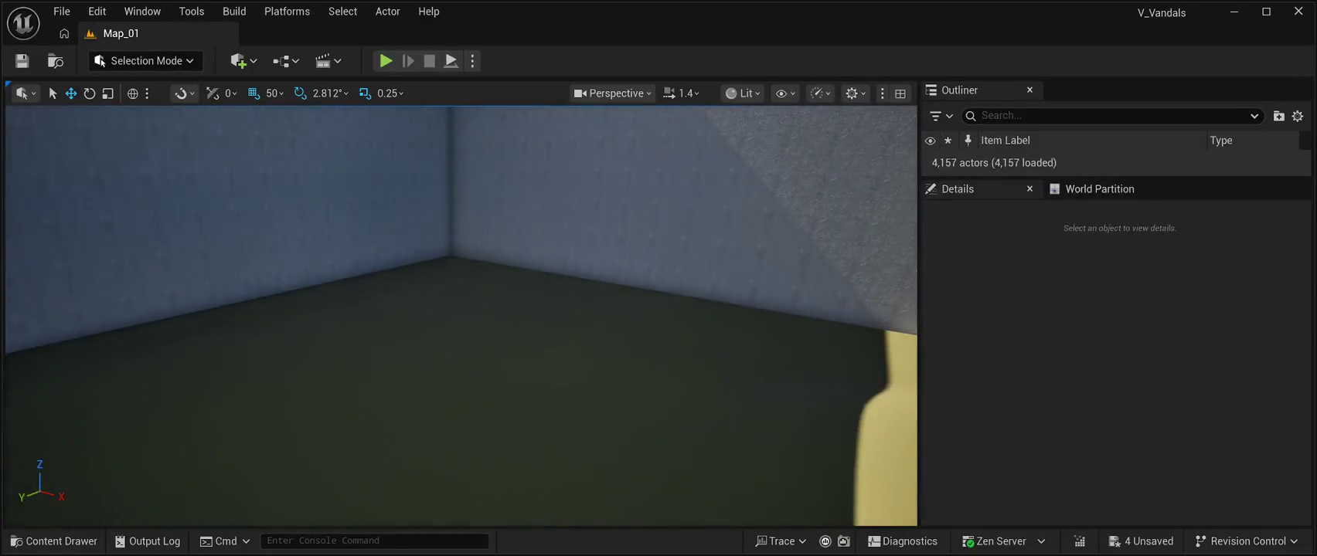
Pick a landscape section on the floor and filter the Outliner for 'Landscape'
{"action": "left_click", "coordinate": [464, 402]}
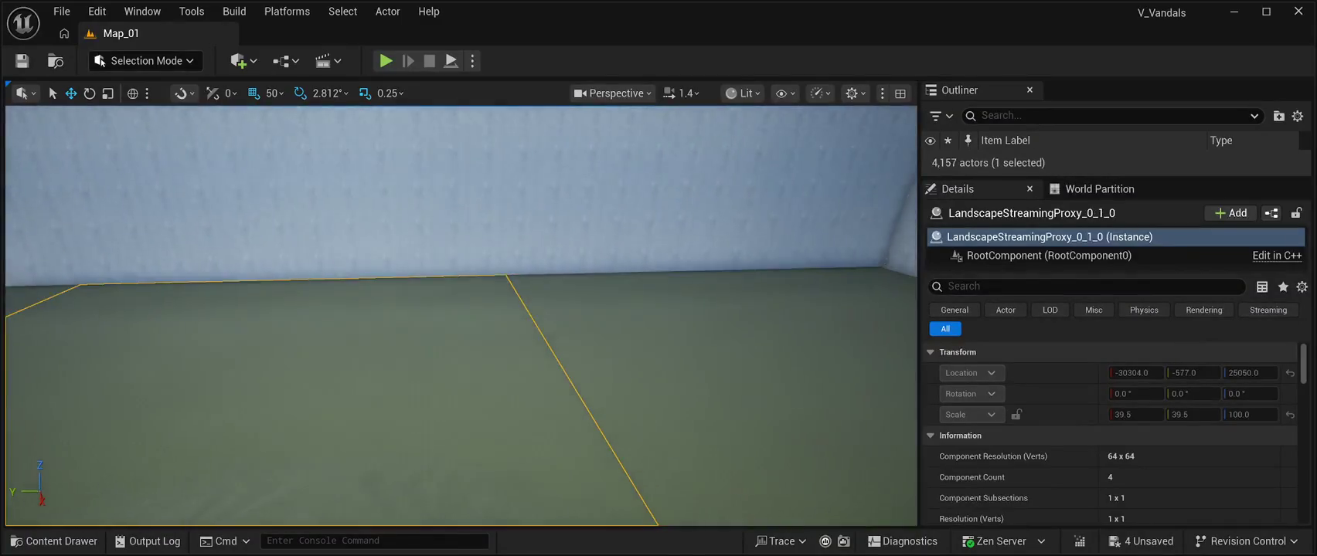
{"action": "key", "text": "s"}
{"action": "left_click", "coordinate": [433, 332]}
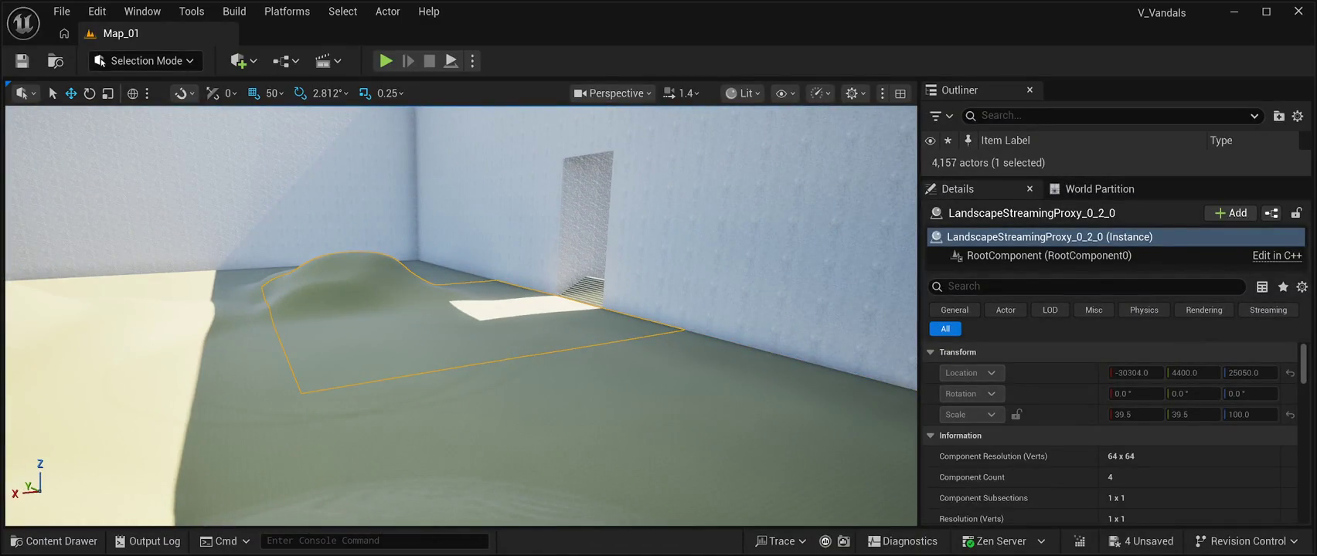
{"action": "left_click", "coordinate": [981, 115]}
{"action": "type", "text": "Land"}
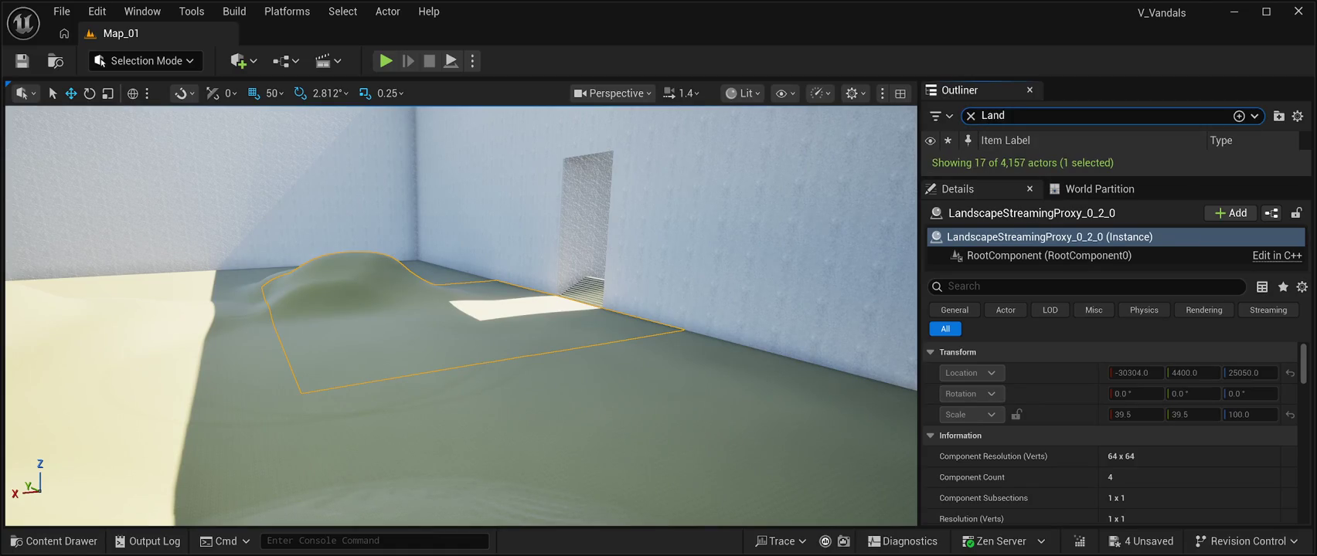
{"action": "type", "text": "scape"}
{"action": "left_click_drag", "start_coordinate": [1112, 177], "coordinate": [1113, 375]}
{"action": "scroll", "coordinate": [1113, 255], "scroll_direction": "up", "scroll_amount": 1}
Select all sixteen LandscapeStreamingProxy actors and delete them
{"action": "left_click", "coordinate": [1105, 221]}
{"action": "left_click", "coordinate": [1044, 175]}
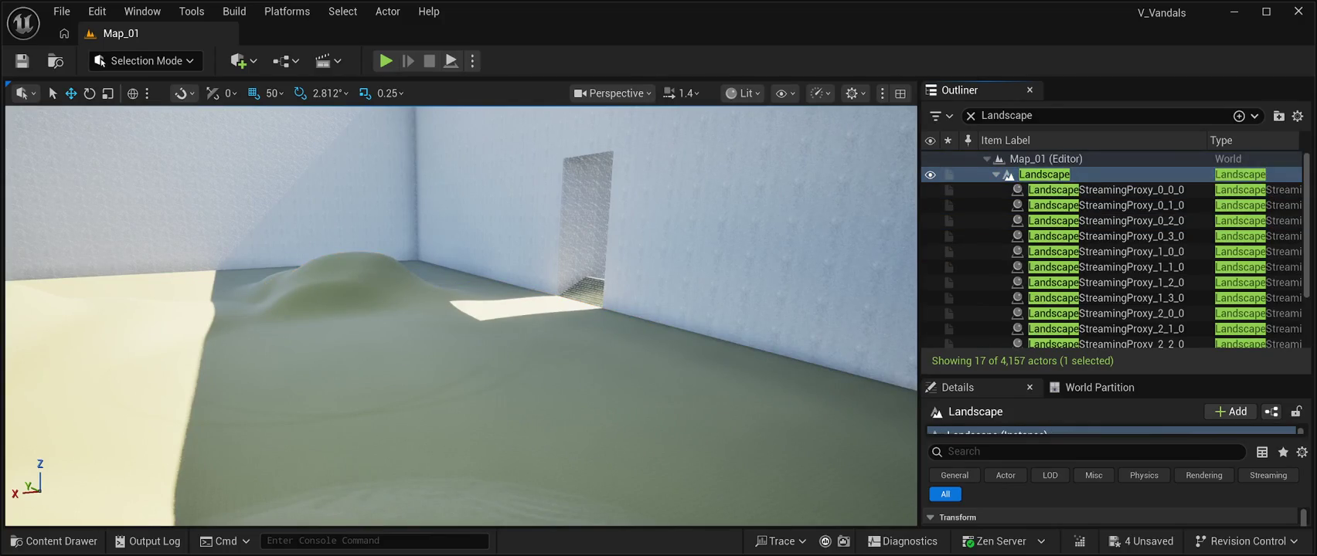
{"action": "mouse_move", "coordinate": [1045, 175]}
{"action": "left_mouse_down"}
{"action": "mouse_move", "coordinate": [46, 147]}
{"action": "mouse_move", "coordinate": [456, 339]}
{"action": "left_mouse_up"}
{"action": "left_click", "coordinate": [487, 345]}
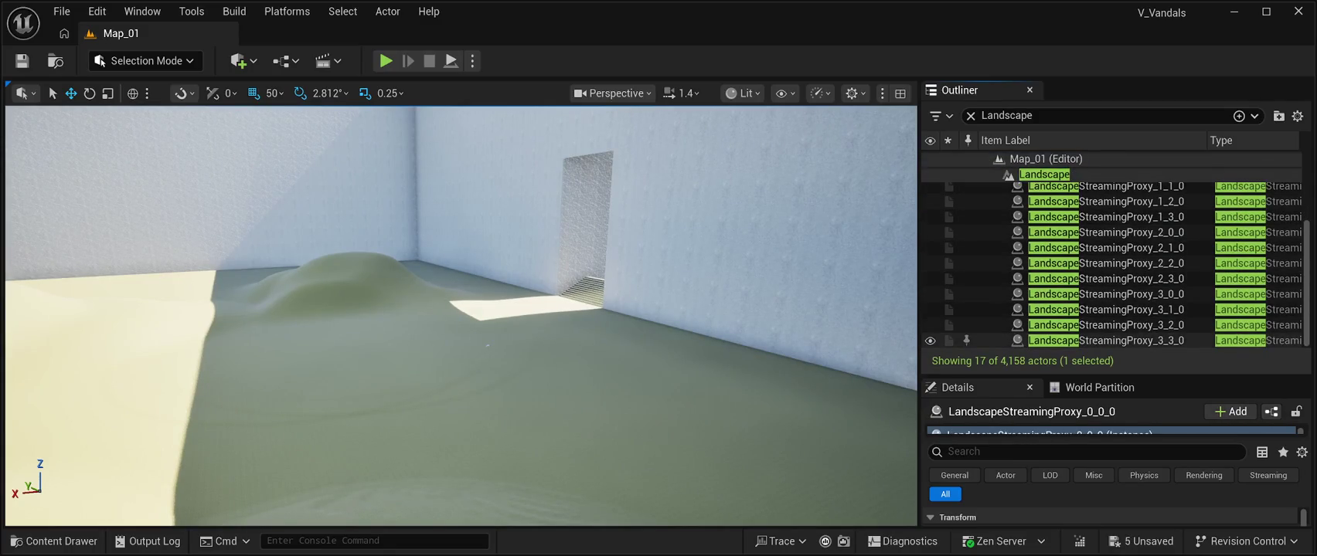
{"action": "key", "text": "ctrl+shift+a"}
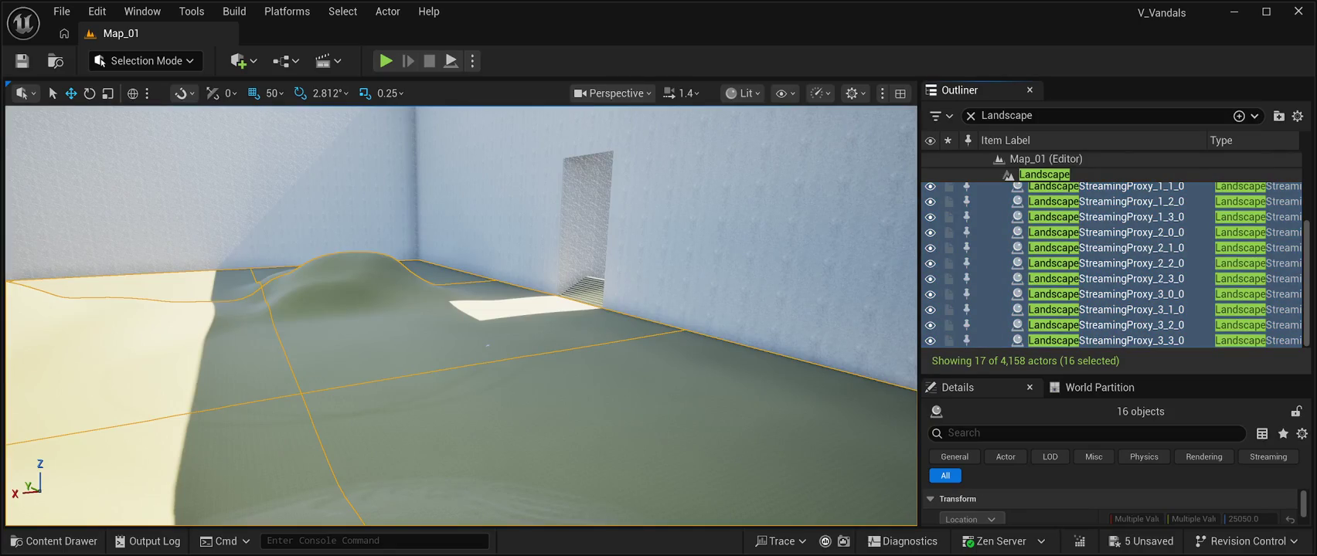
{"action": "key", "text": "Delete"}
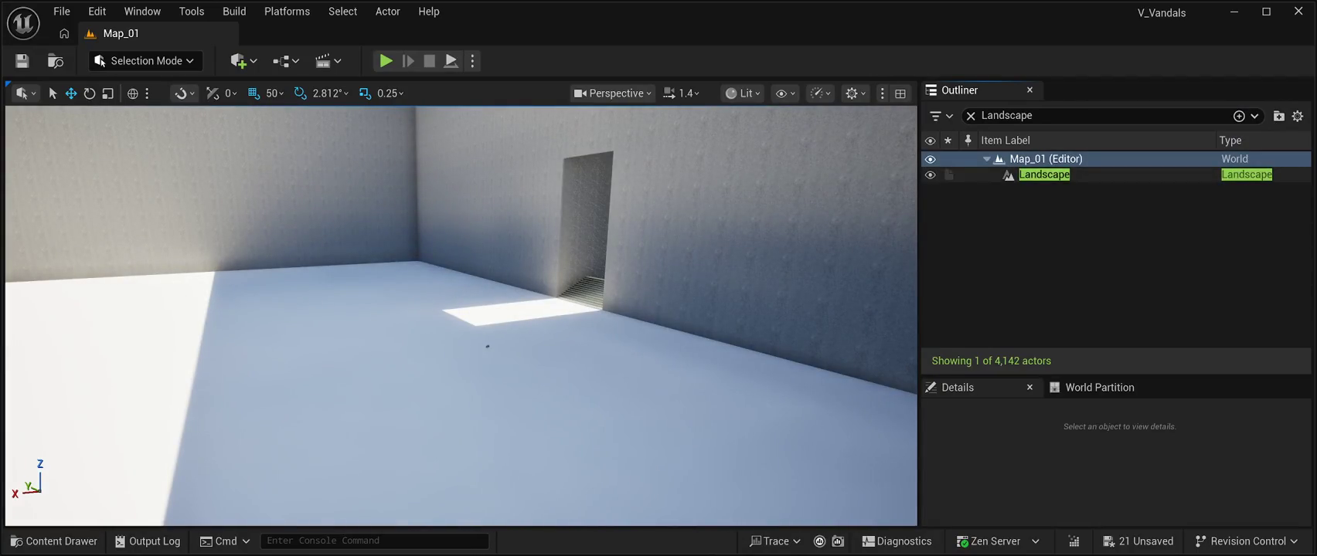
Delete the Landscape actor and the stray floor plant, then enter Landscape Mode with Shift+2
{"action": "left_click", "coordinate": [1045, 175]}
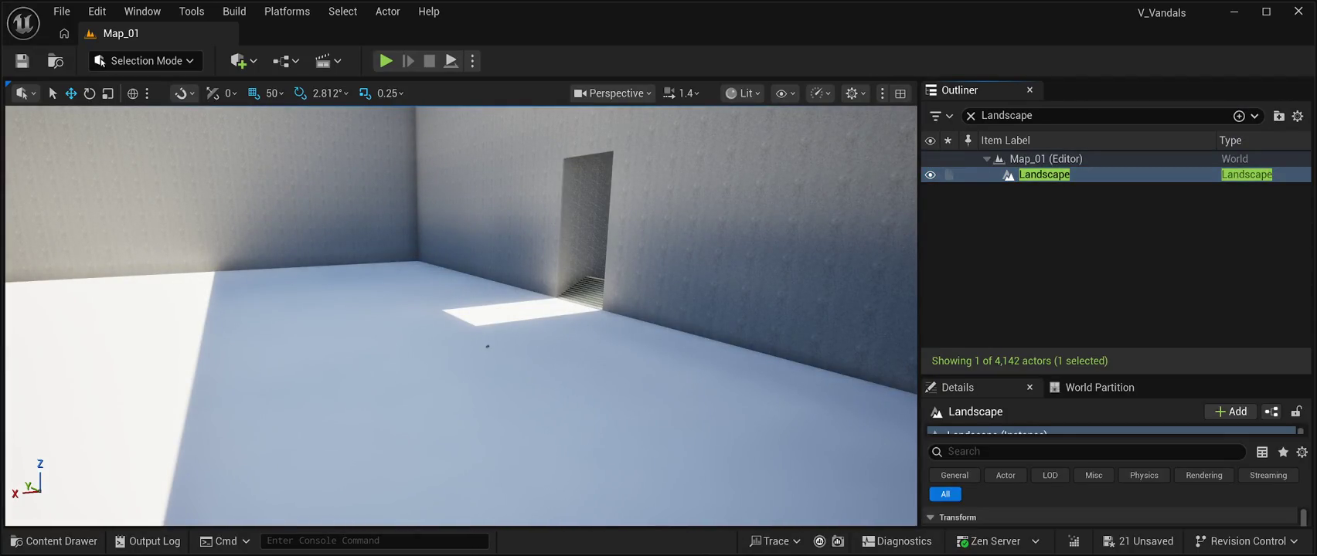
{"action": "key", "text": "Delete"}
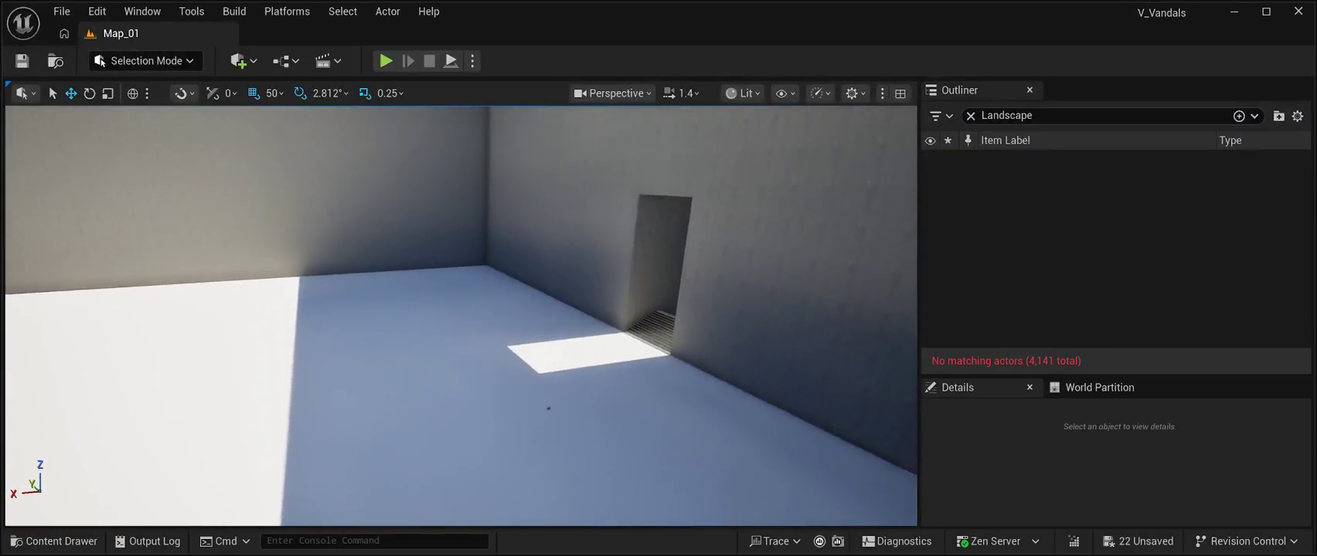
{"action": "key", "text": "w"}
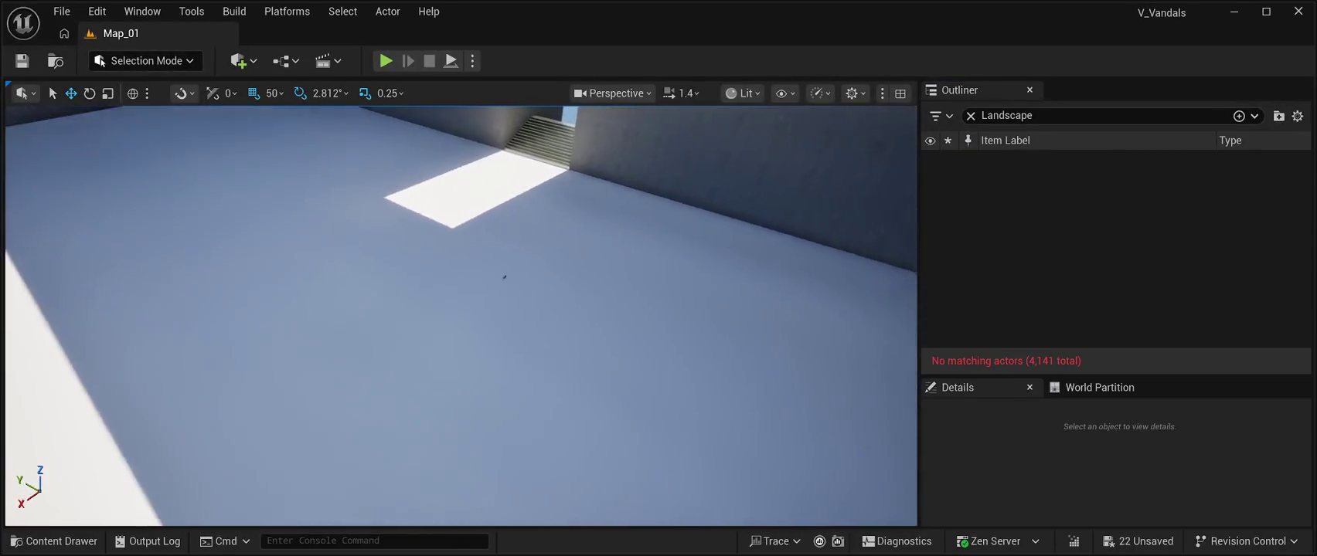
{"action": "key", "text": "w"}
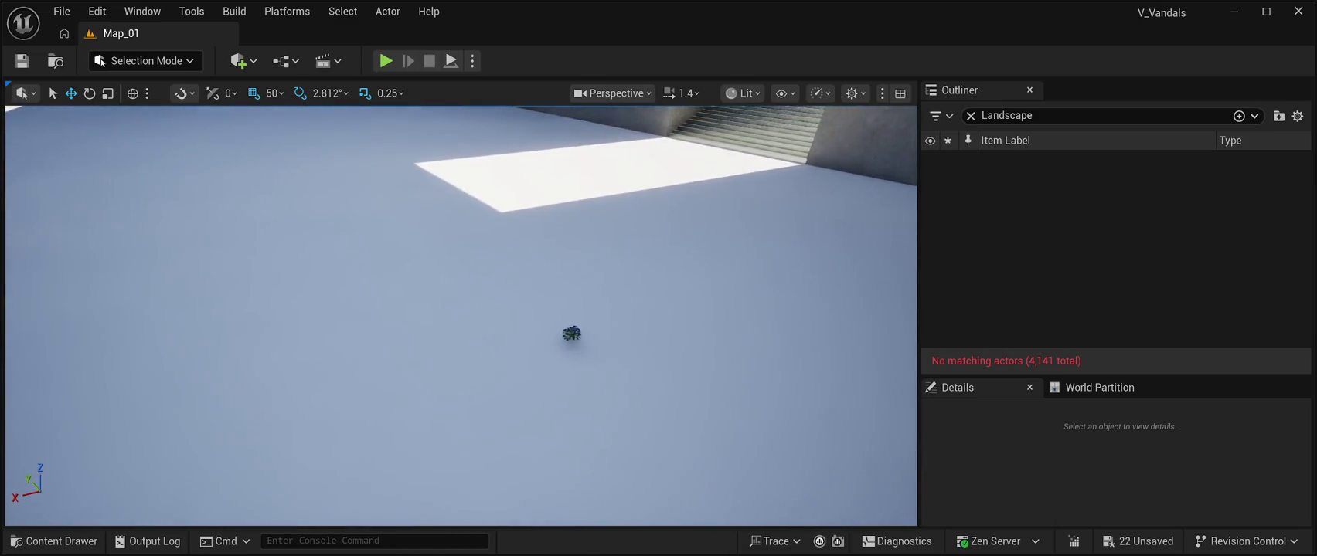
{"action": "left_click", "coordinate": [570, 334]}
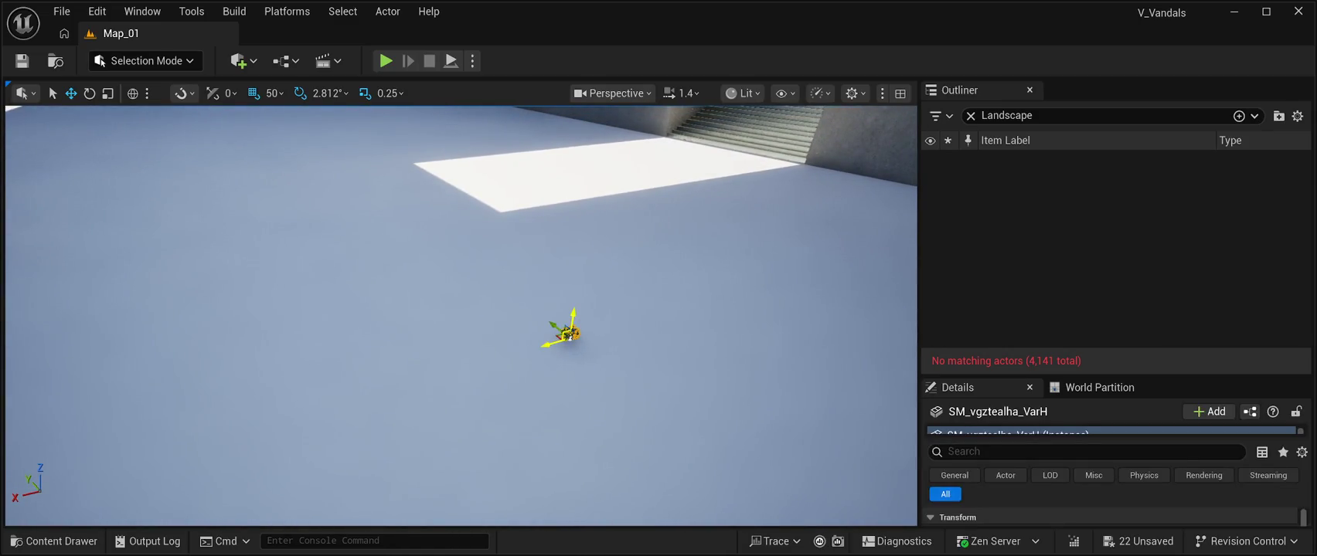
{"action": "key", "text": "Delete"}
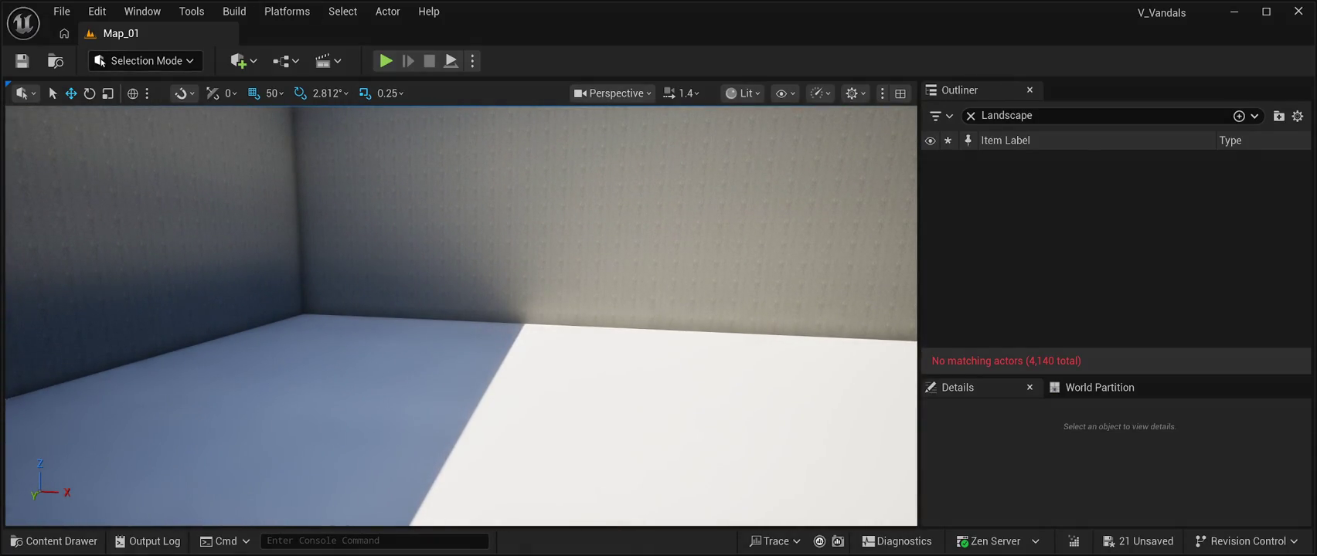
{"action": "key", "text": "shift+2"}
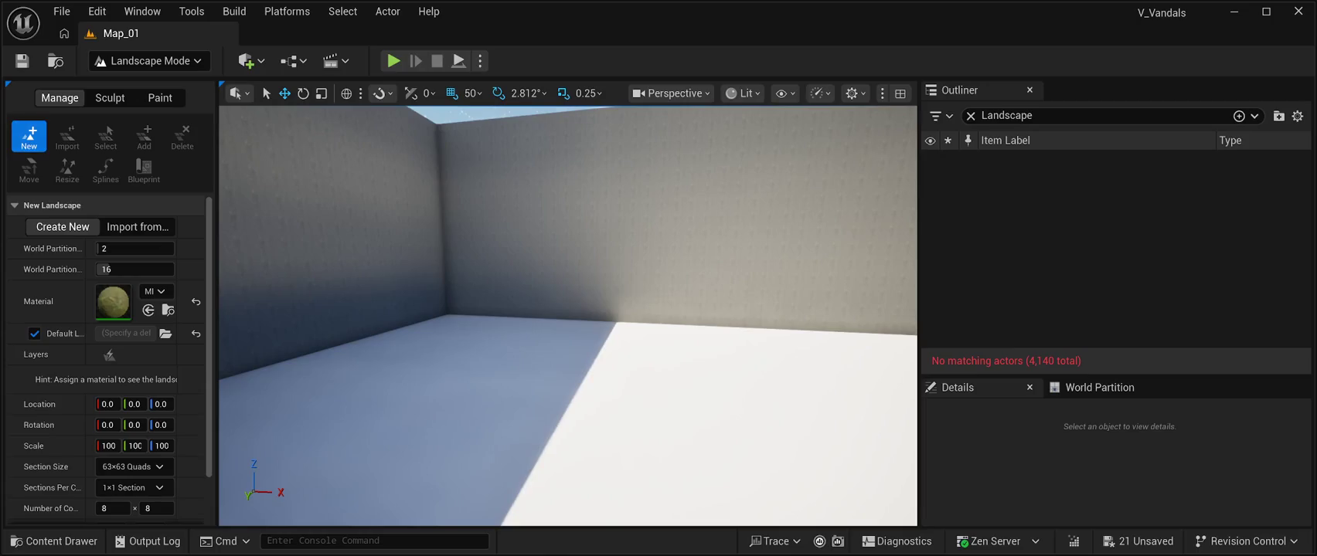
Raise the new landscape preview grid to cover the room floor
{"action": "mouse_move", "coordinate": [568, 316]}
{"action": "left_mouse_down"}
{"action": "mouse_move", "coordinate": [571, 371]}
{"action": "mouse_move", "coordinate": [626, 344]}
{"action": "left_mouse_up"}
{"action": "mouse_move", "coordinate": [492, 398]}
{"action": "left_mouse_down"}
{"action": "mouse_move", "coordinate": [487, 165]}
{"action": "mouse_move", "coordinate": [525, 366]}
{"action": "mouse_move", "coordinate": [502, 433]}
{"action": "mouse_move", "coordinate": [506, 200]}
{"action": "mouse_move", "coordinate": [495, 344]}
{"action": "mouse_move", "coordinate": [498, 225]}
{"action": "mouse_move", "coordinate": [506, 402]}
{"action": "mouse_move", "coordinate": [448, 345]}
{"action": "left_mouse_up"}
{"action": "left_click_drag", "start_coordinate": [161, 404], "coordinate": [199, 404]}
{"action": "mouse_move", "coordinate": [568, 347]}
{"action": "left_mouse_down"}
{"action": "mouse_move", "coordinate": [568, 325]}
{"action": "mouse_move", "coordinate": [495, 291]}
{"action": "left_mouse_up"}
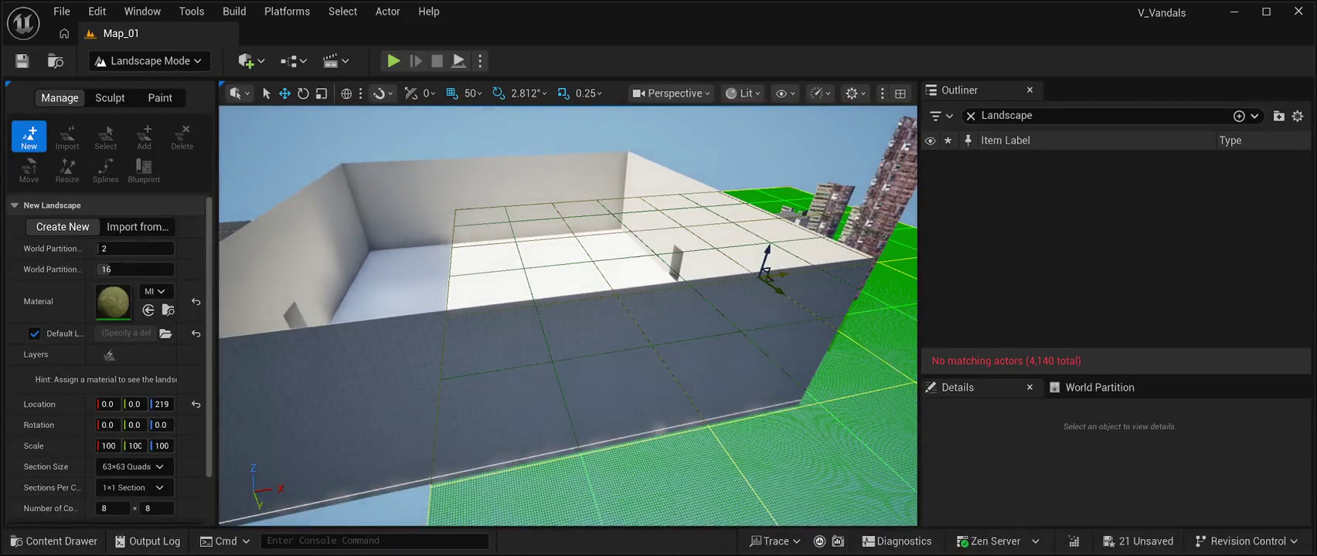
{"action": "mouse_move", "coordinate": [768, 251]}
{"action": "left_mouse_down"}
{"action": "mouse_move", "coordinate": [785, 197]}
{"action": "mouse_move", "coordinate": [749, 217]}
{"action": "left_mouse_up"}
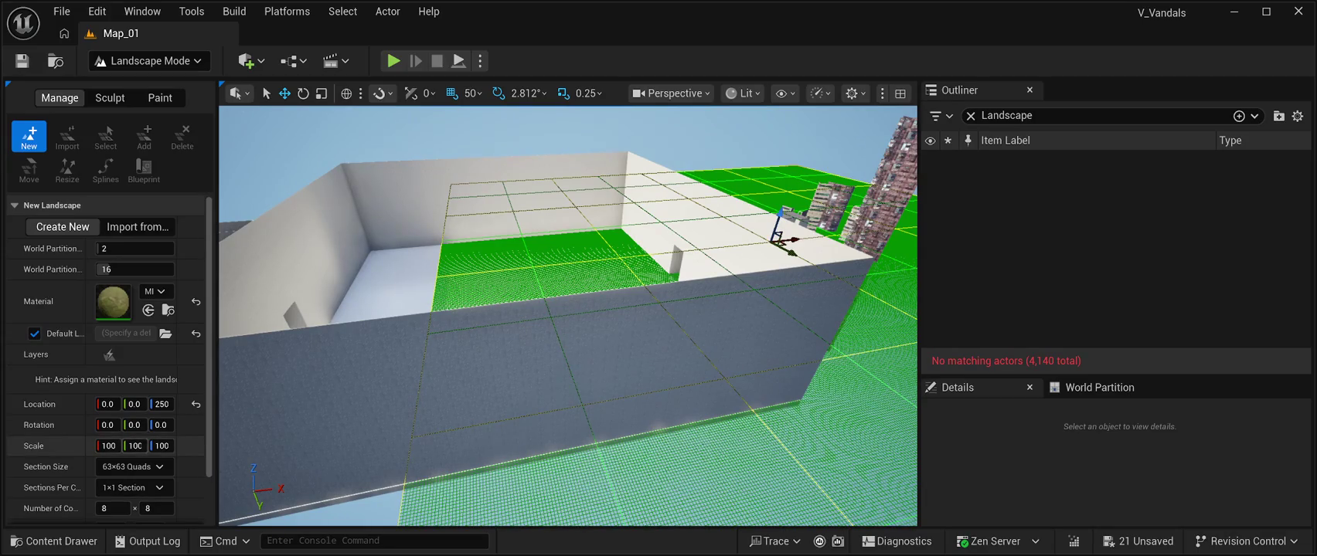
Set the new landscape's Scale X and Scale Y to 40
{"action": "left_click", "coordinate": [108, 446]}
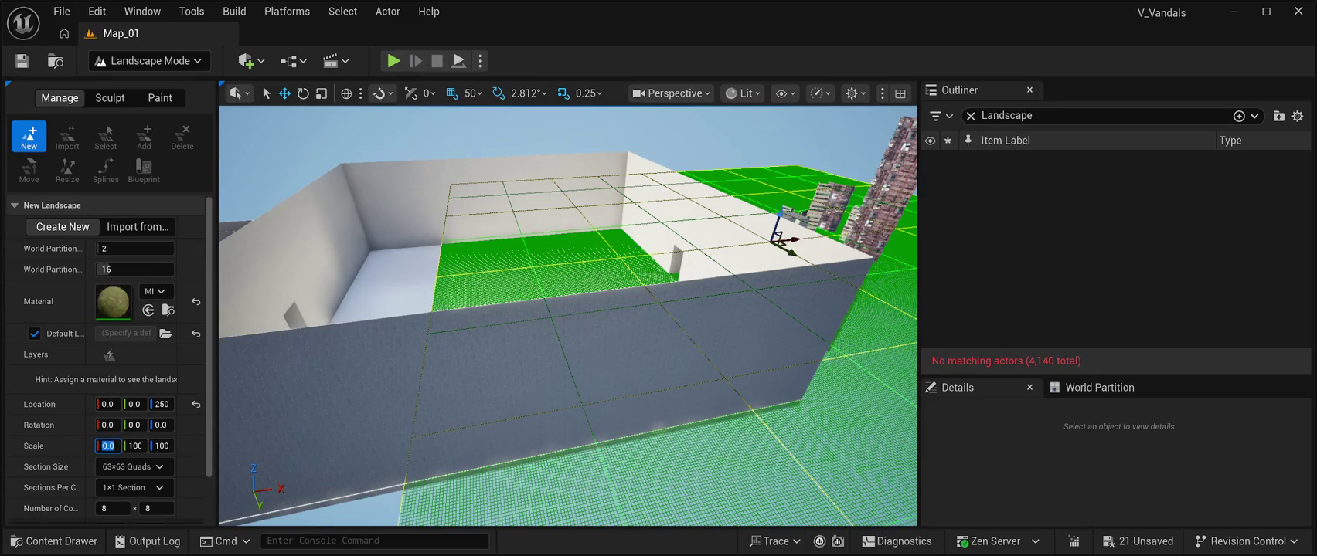
{"action": "type", "text": "4"}
{"action": "type", "text": ".0"}
{"action": "left_click", "coordinate": [135, 446]}
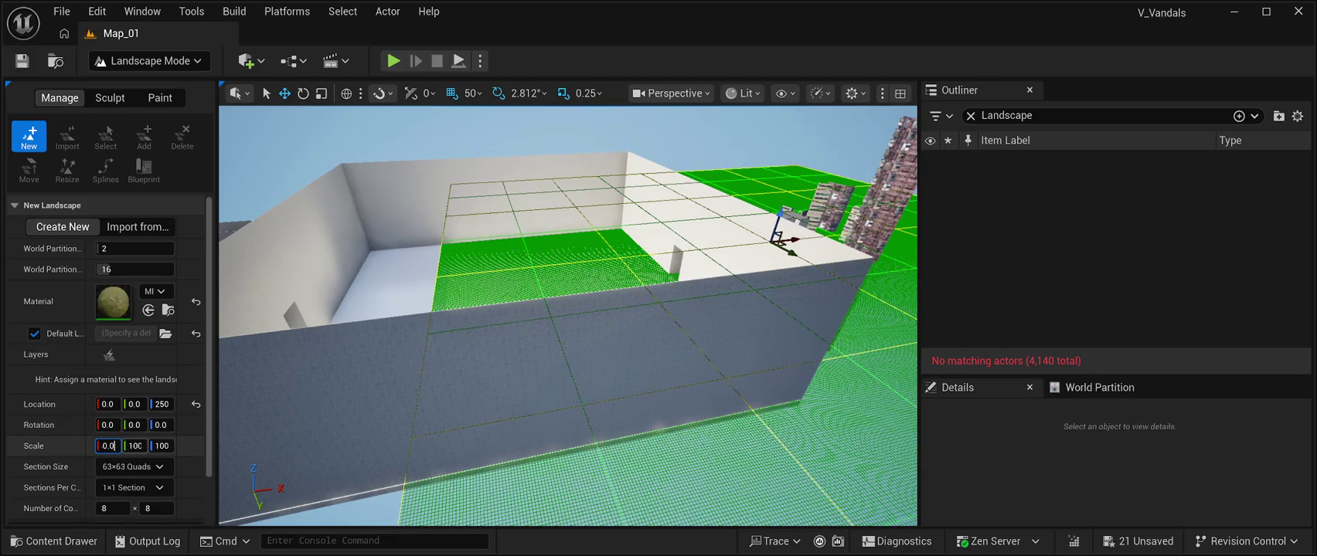
{"action": "type", "text": "40.0"}
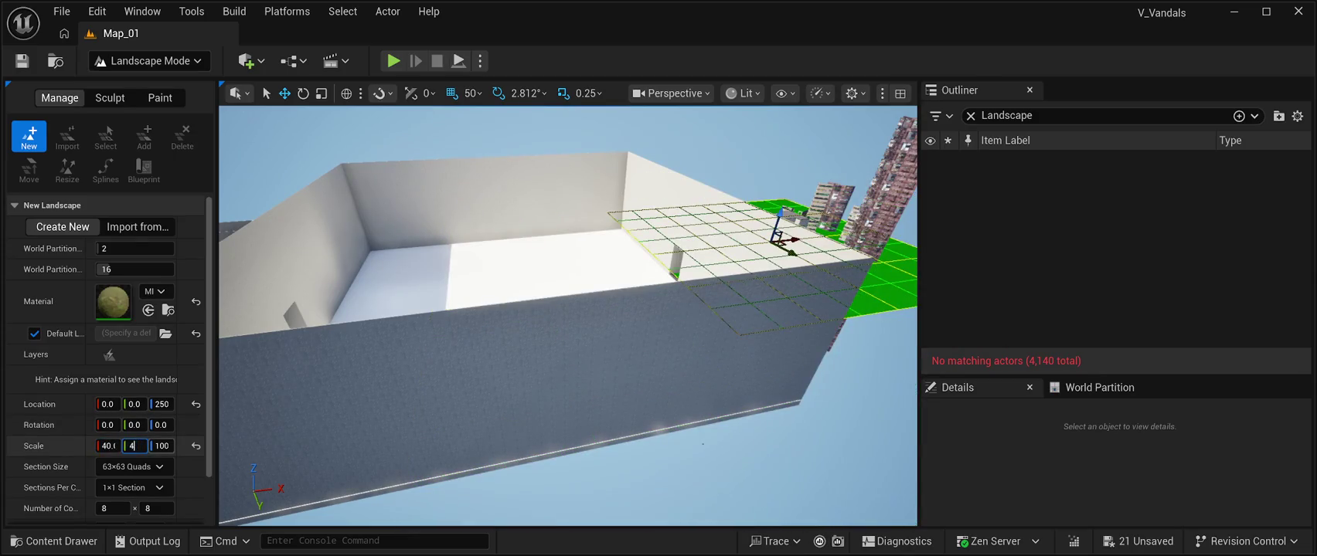
{"action": "key", "text": "Return"}
Move the preview to Location X -20, set Scale Y to 39.0625, and nudge Y to 432
{"action": "mouse_move", "coordinate": [793, 241]}
{"action": "left_mouse_down"}
{"action": "mouse_move", "coordinate": [544, 247]}
{"action": "mouse_move", "coordinate": [527, 258]}
{"action": "mouse_move", "coordinate": [521, 317]}
{"action": "mouse_move", "coordinate": [520, 267]}
{"action": "left_mouse_up"}
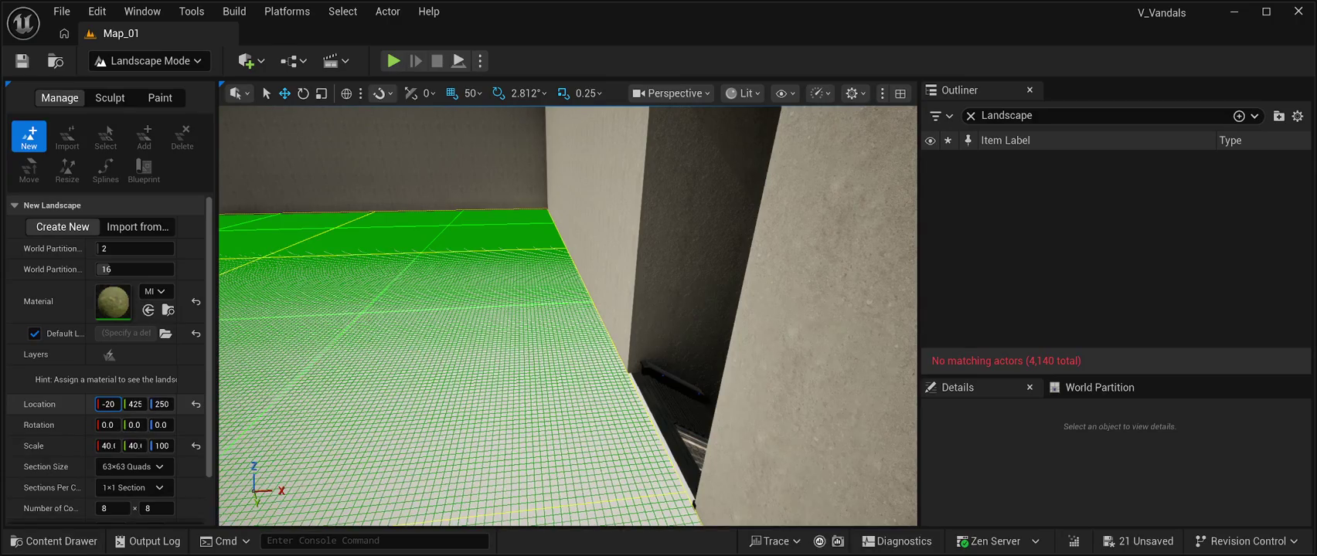
{"action": "type", "text": "9.5"}
{"action": "key", "text": "Return"}
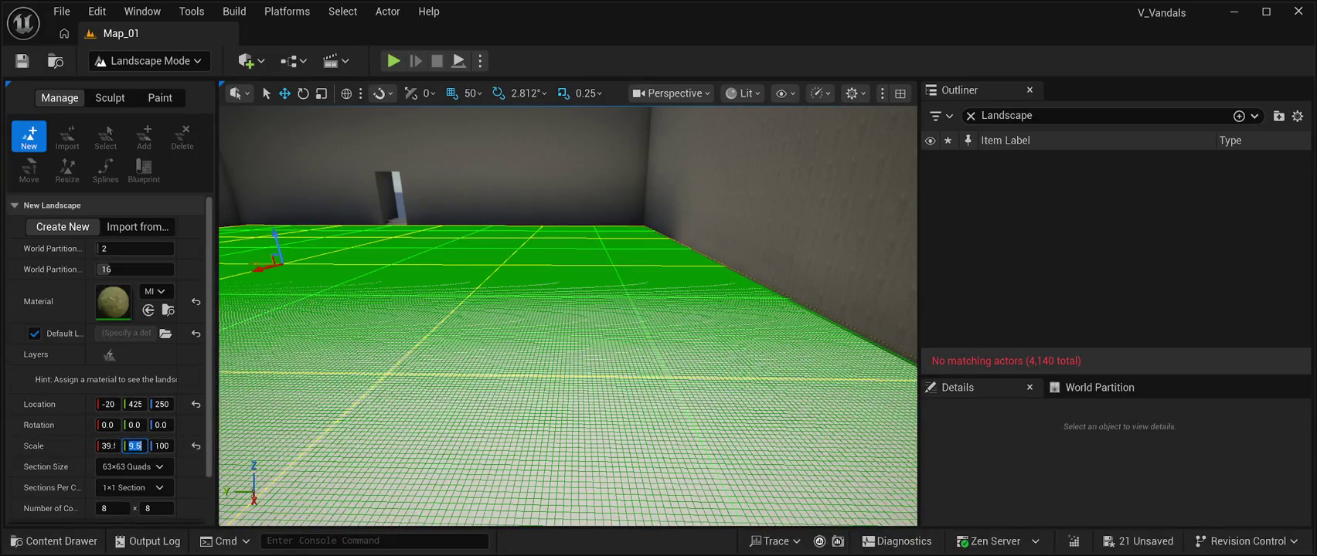
{"action": "type", "text": "39.0625"}
{"action": "key", "text": "Return"}
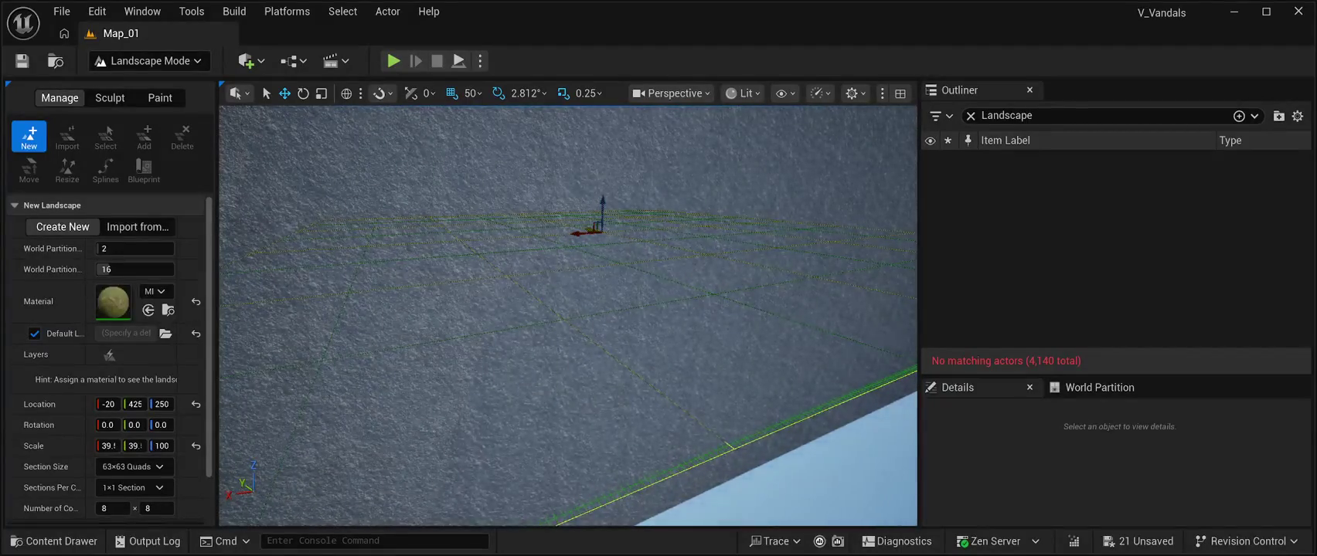
{"action": "left_click_drag", "start_coordinate": [136, 404], "coordinate": [139, 405]}
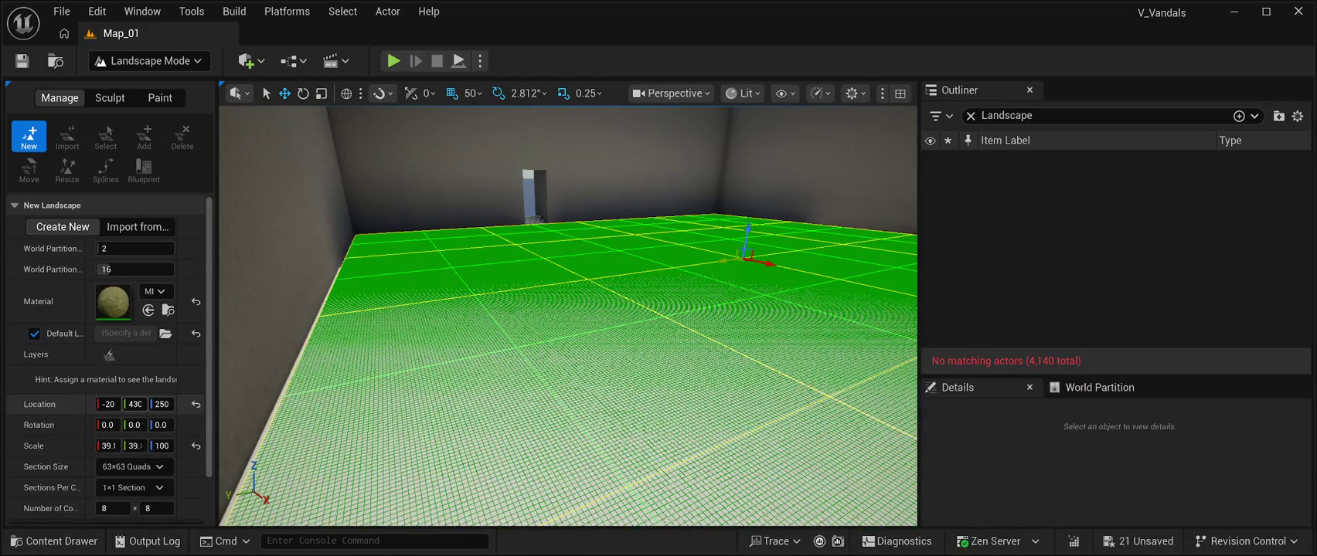
{"action": "left_click_drag", "start_coordinate": [135, 404], "coordinate": [140, 404]}
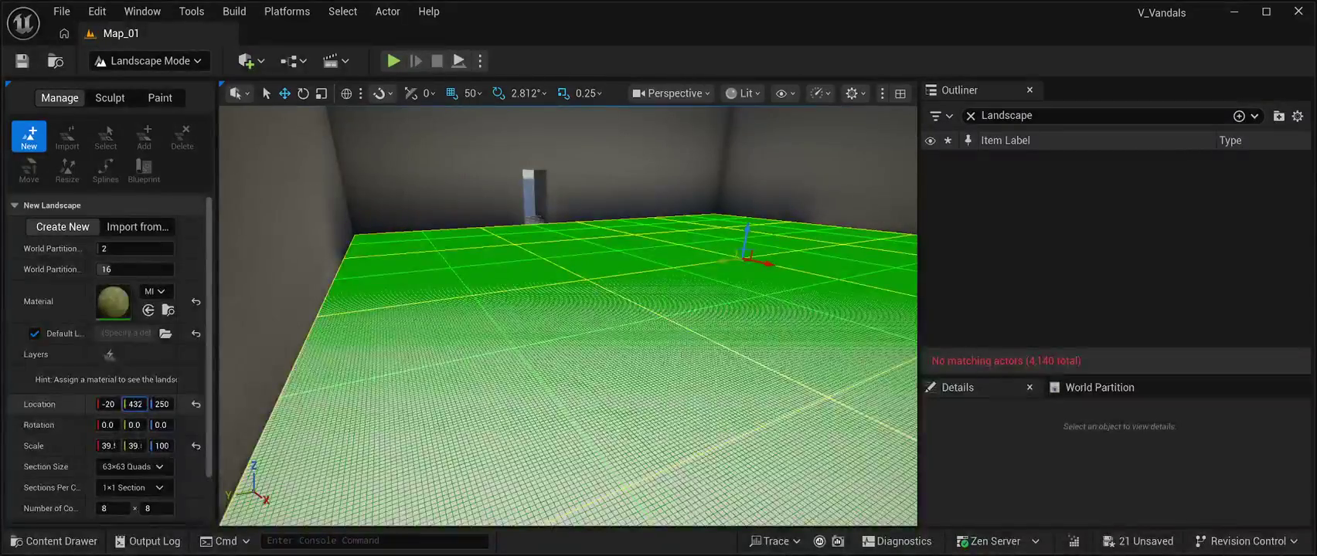
Fly around the room to check the preview's edges meet the walls
{"action": "key", "text": "w"}
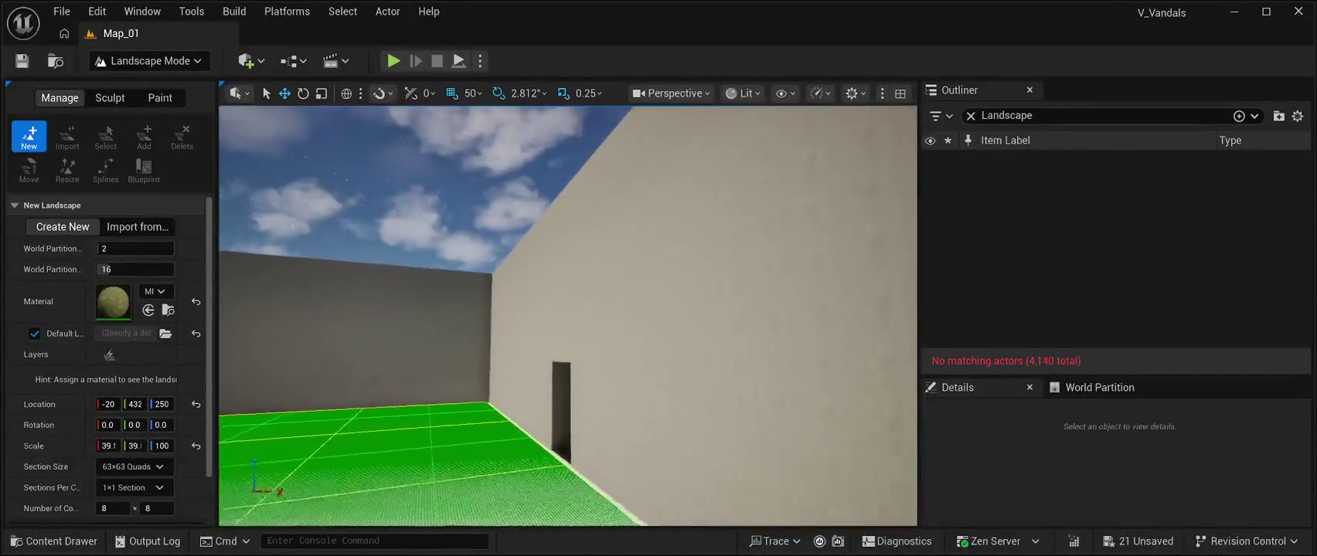
{"action": "key", "text": "s"}
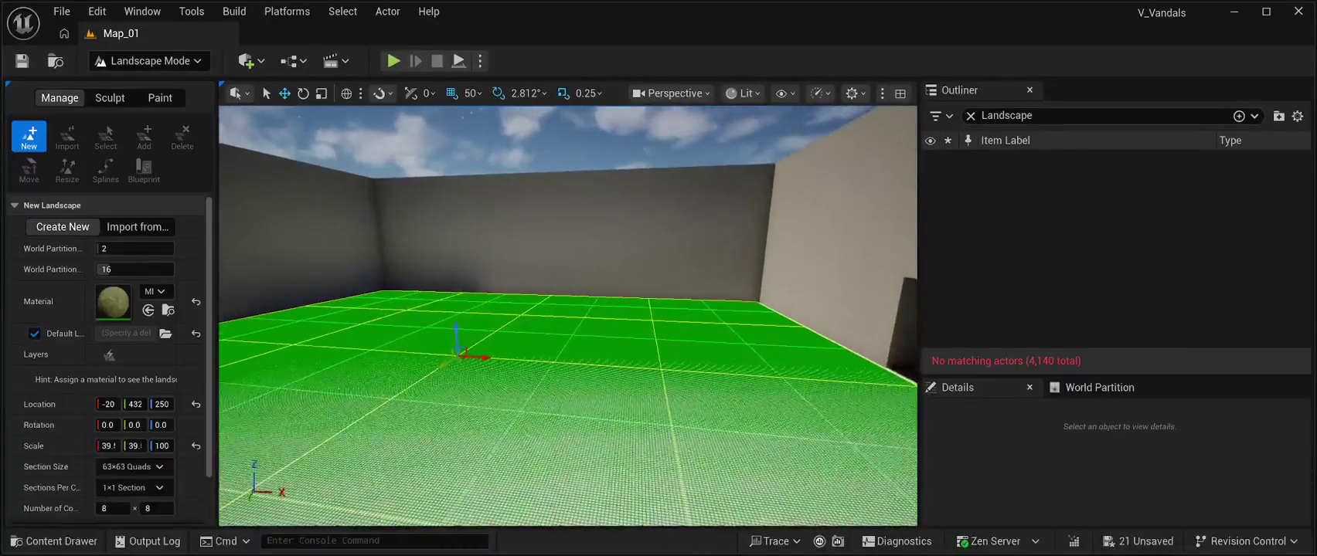
{"action": "key", "text": "d"}
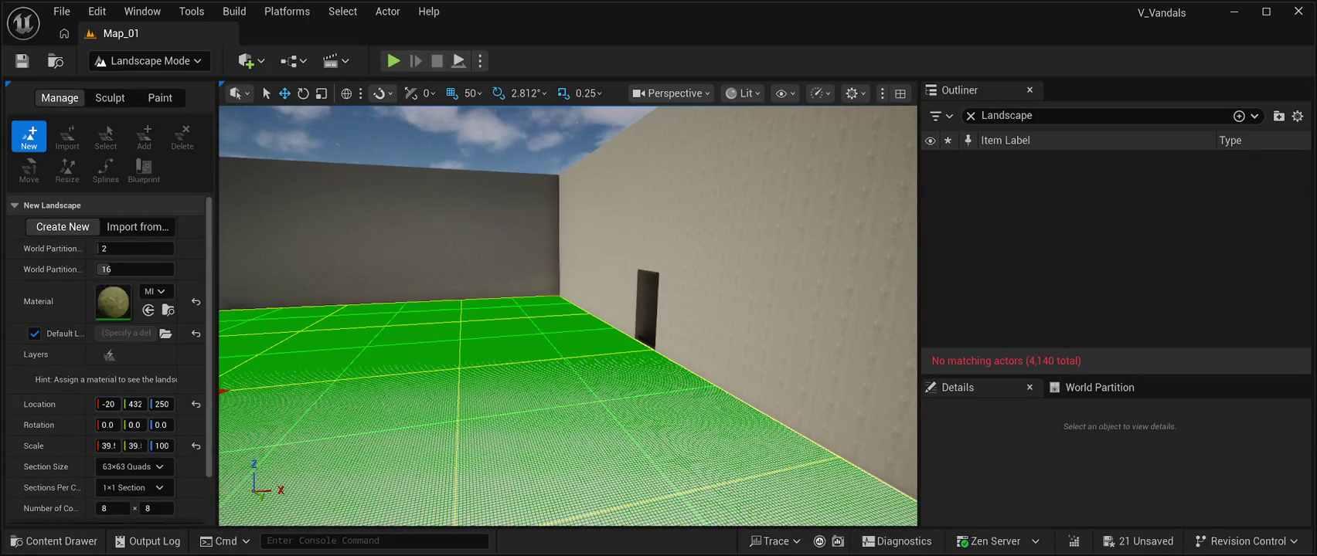
{"action": "key", "text": "w"}
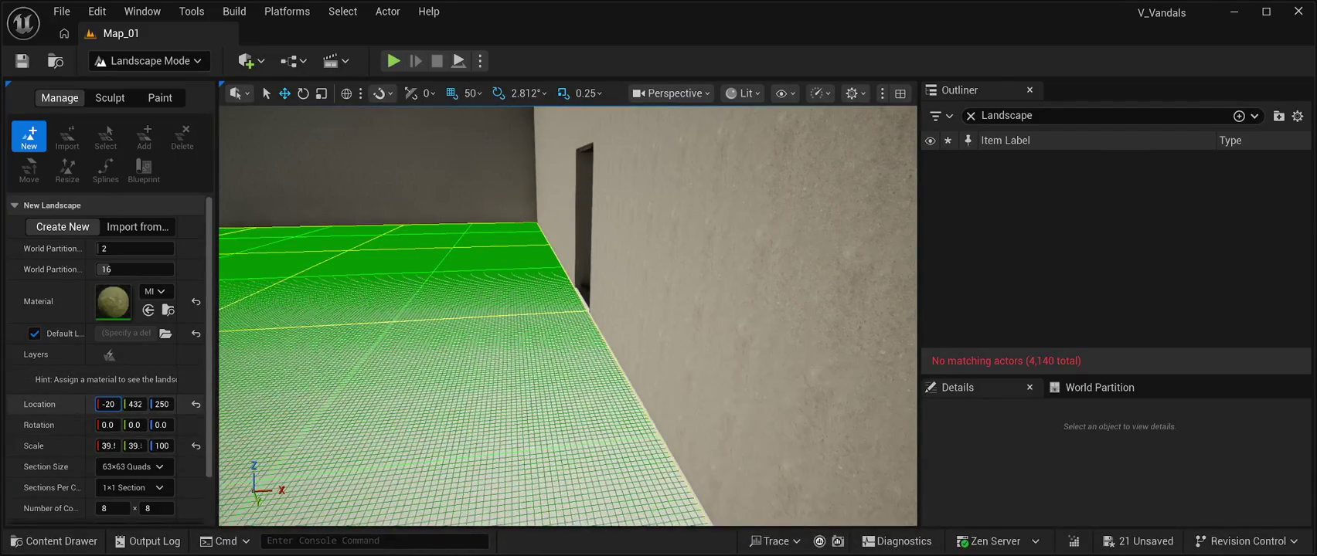
{"action": "key", "text": "s"}
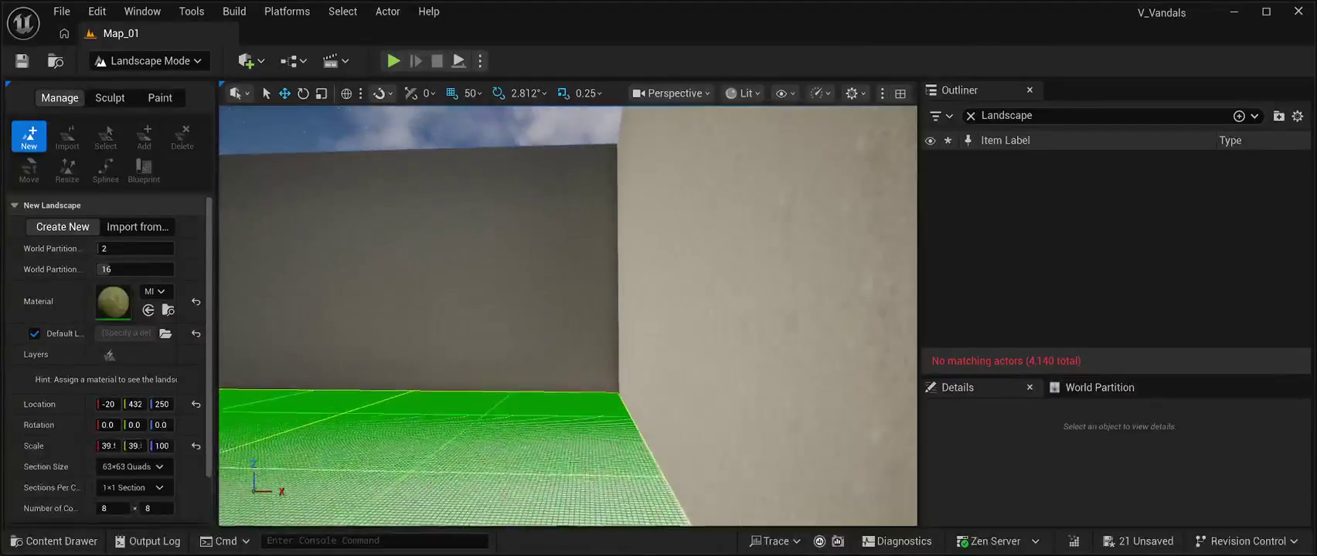
{"action": "key", "text": "s"}
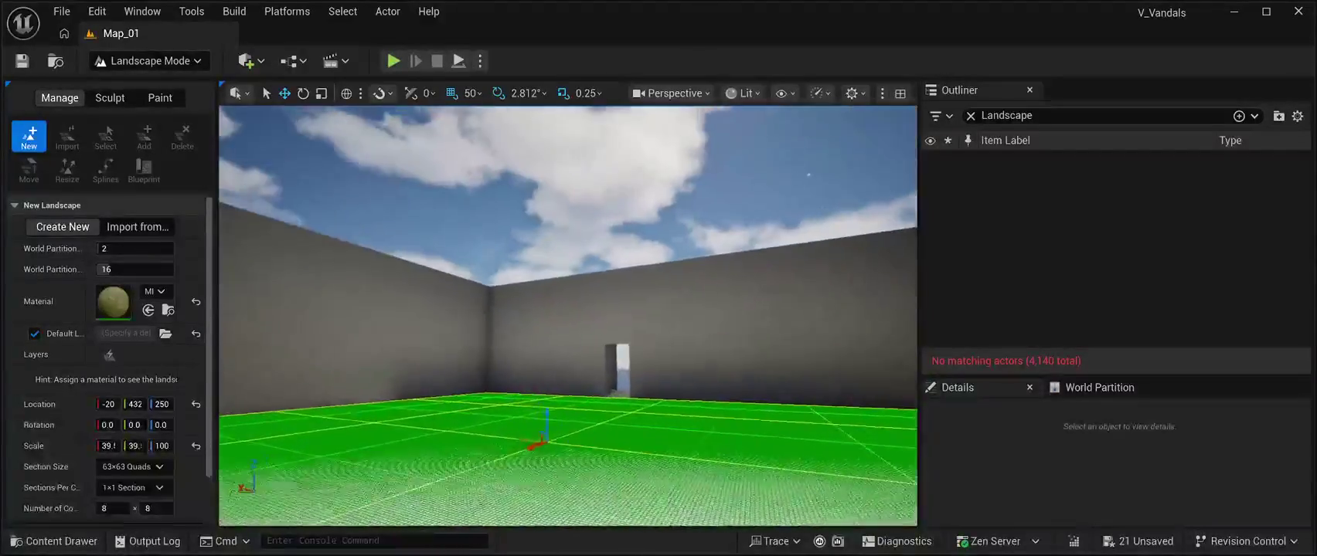
{"action": "key", "text": "s"}
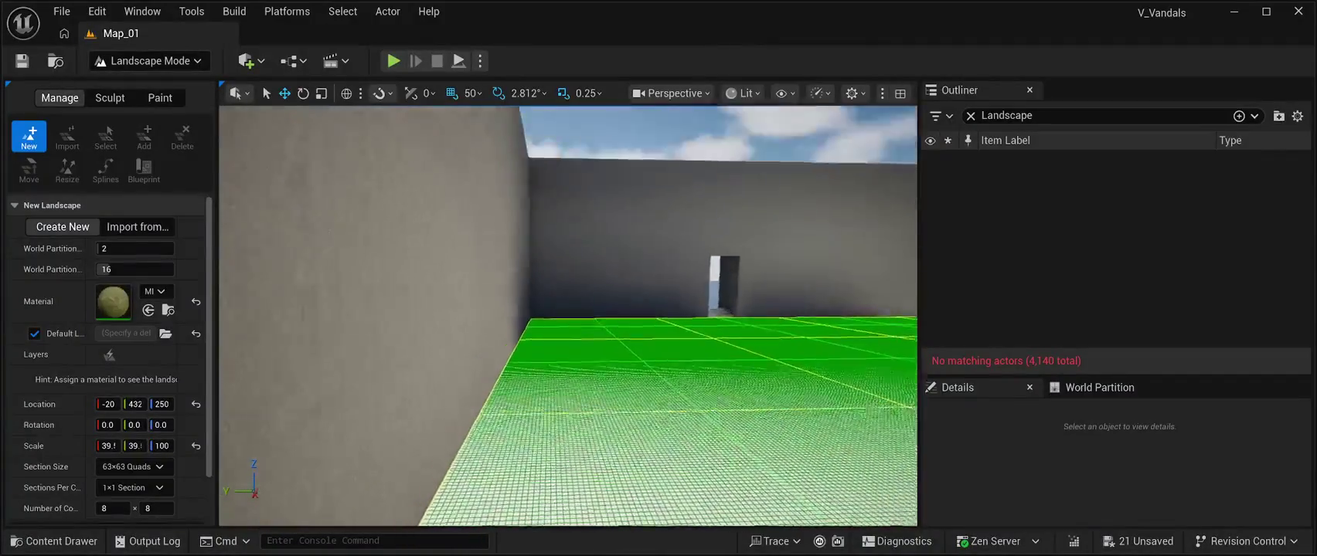
{"action": "key", "text": "w"}
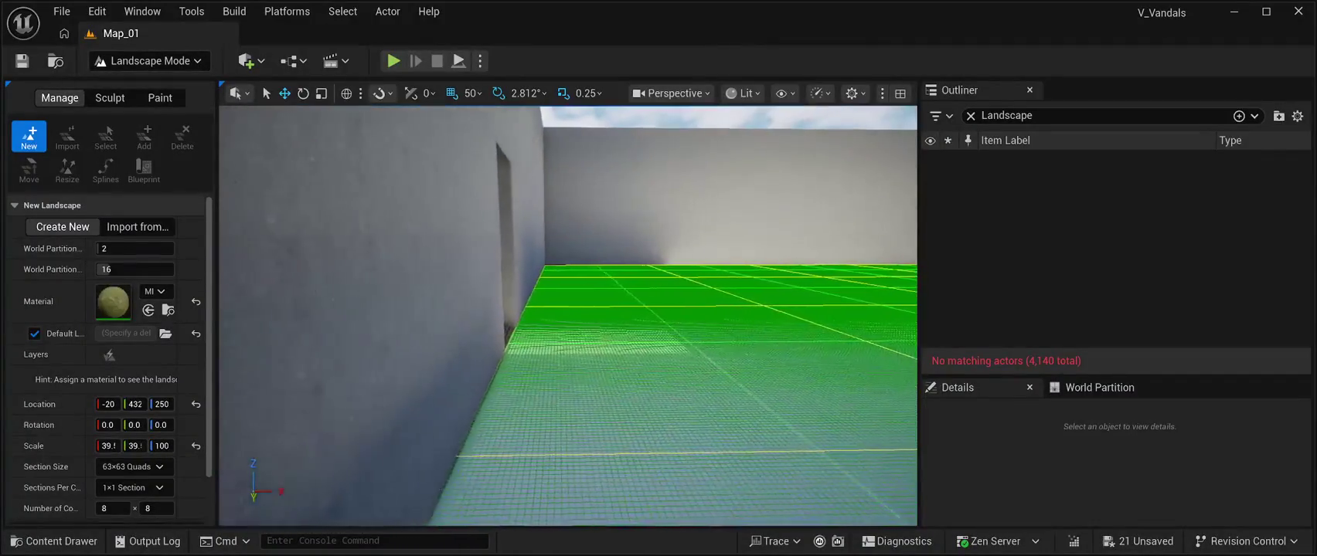
{"action": "key", "text": "s"}
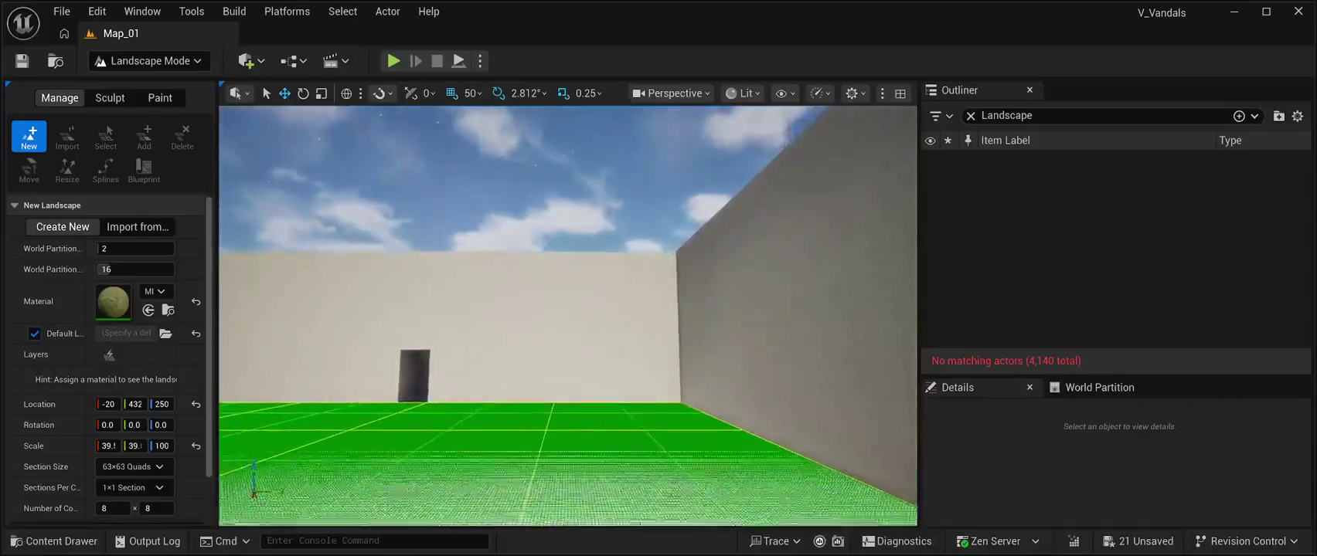
{"action": "key", "text": "w"}
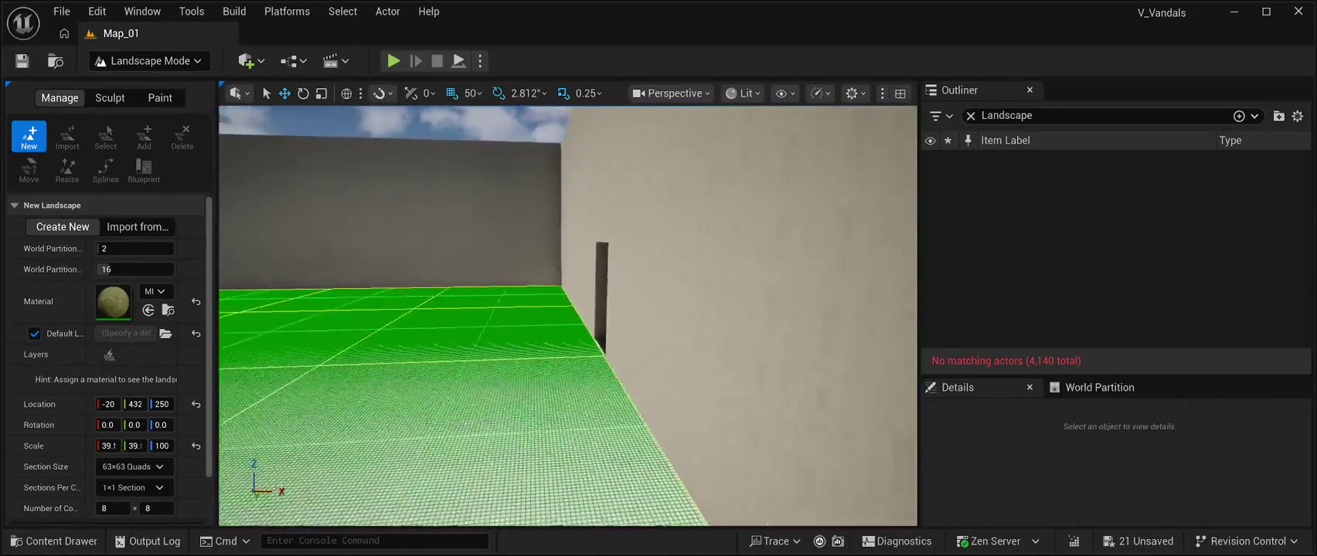
{"action": "key", "text": "w"}
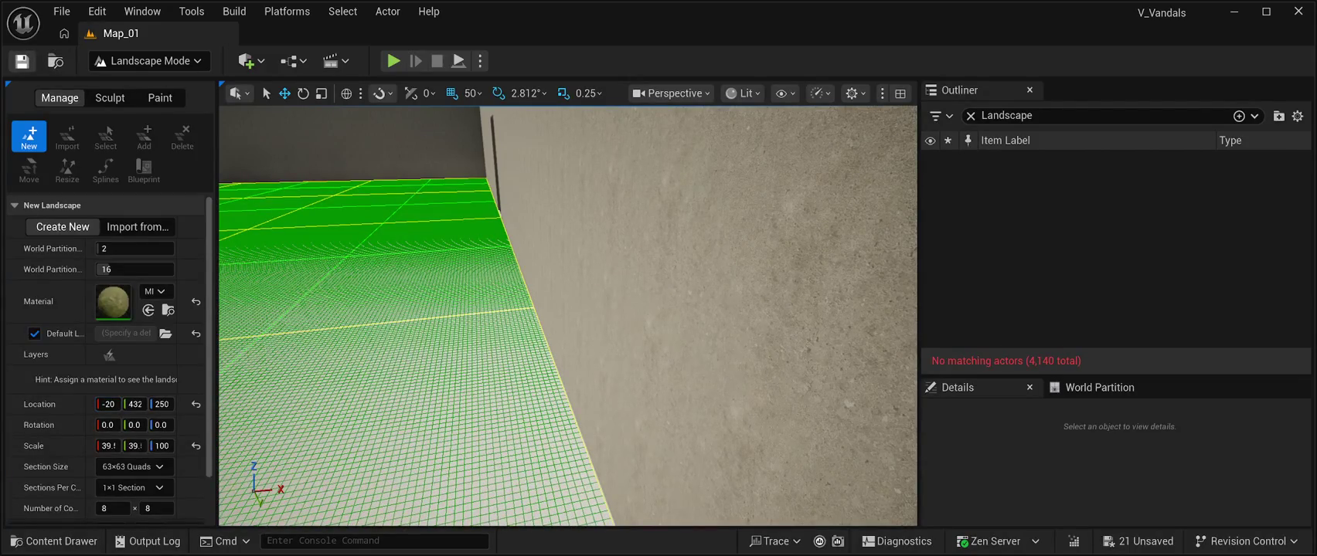
Save all pending level changes with Ctrl+S
{"action": "key", "text": "ctrl+s"}
{"action": "scroll", "coordinate": [569, 317], "scroll_direction": "down", "scroll_amount": 5}
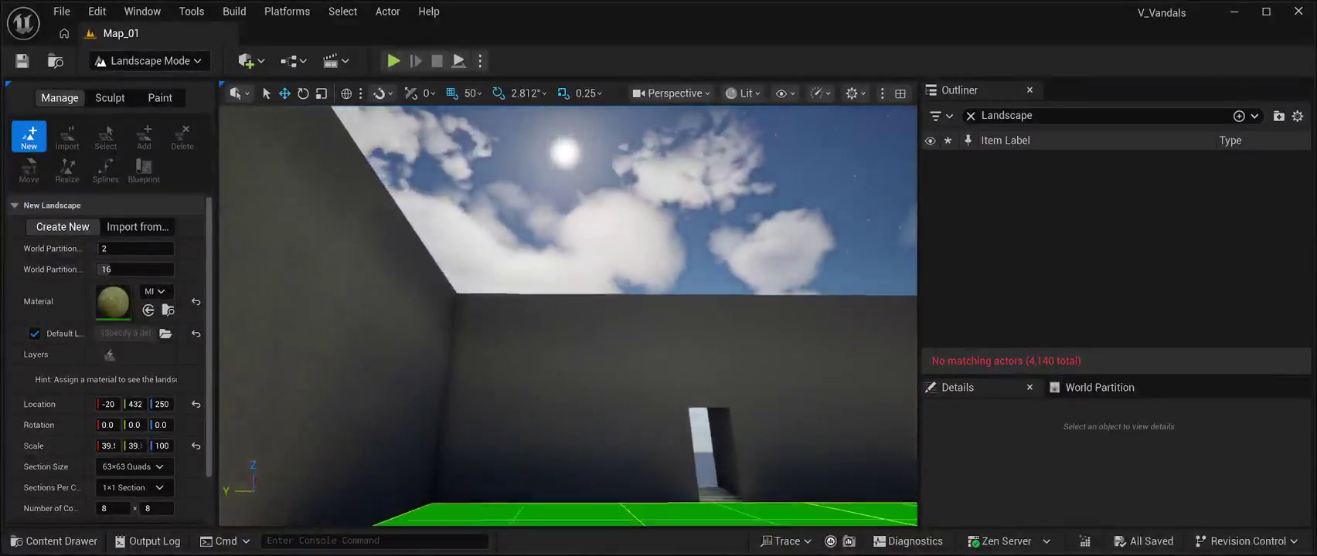
{"action": "mouse_move", "coordinate": [568, 317]}
{"action": "left_mouse_down"}
{"action": "mouse_move", "coordinate": [506, 316]}
{"action": "mouse_move", "coordinate": [552, 340]}
{"action": "mouse_move", "coordinate": [556, 286]}
{"action": "mouse_move", "coordinate": [556, 340]}
{"action": "mouse_move", "coordinate": [534, 340]}
{"action": "left_mouse_up"}
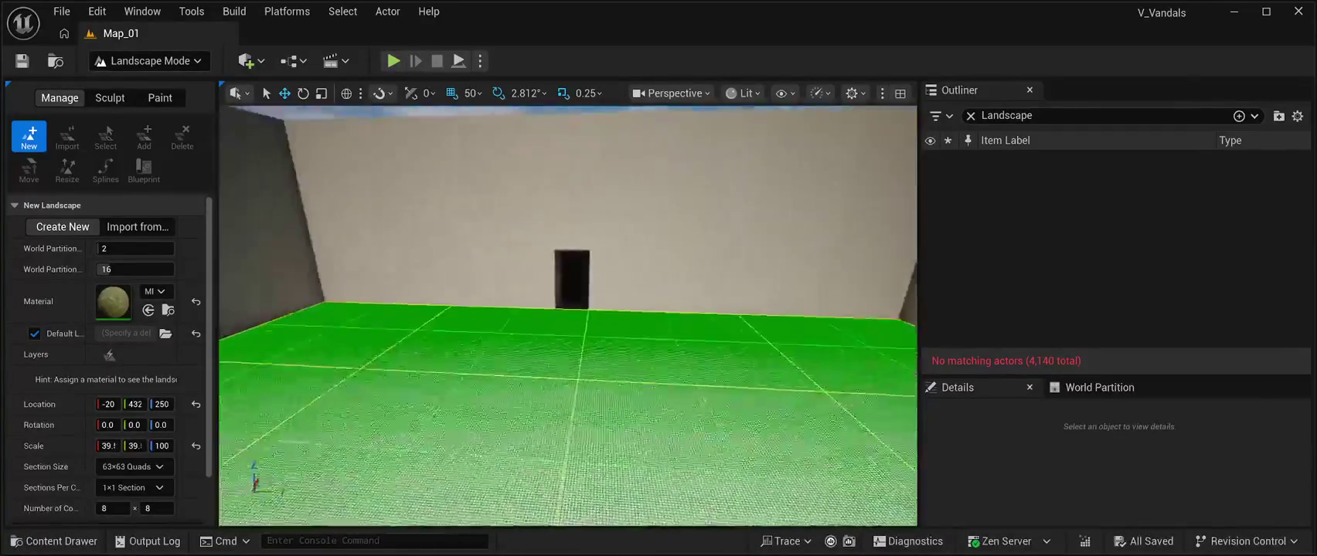
Inspect the floor edge and create the landscape from the fitted preview
{"action": "scroll", "coordinate": [102, 359], "scroll_direction": "down", "scroll_amount": 3}
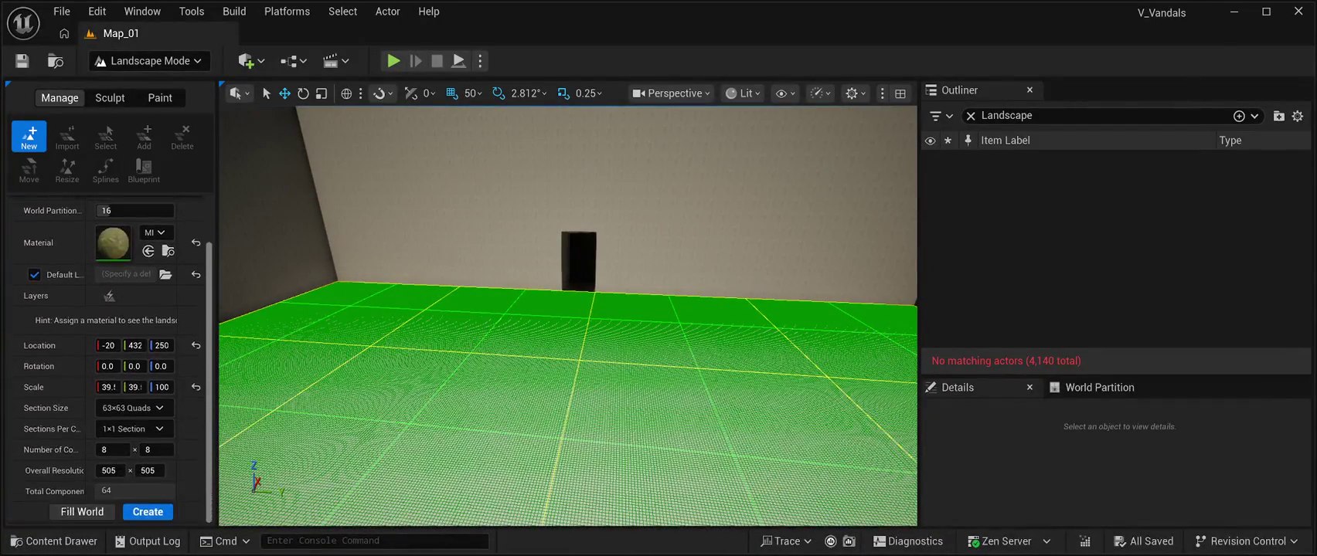
{"action": "left_click_drag", "start_coordinate": [556, 340], "coordinate": [556, 333]}
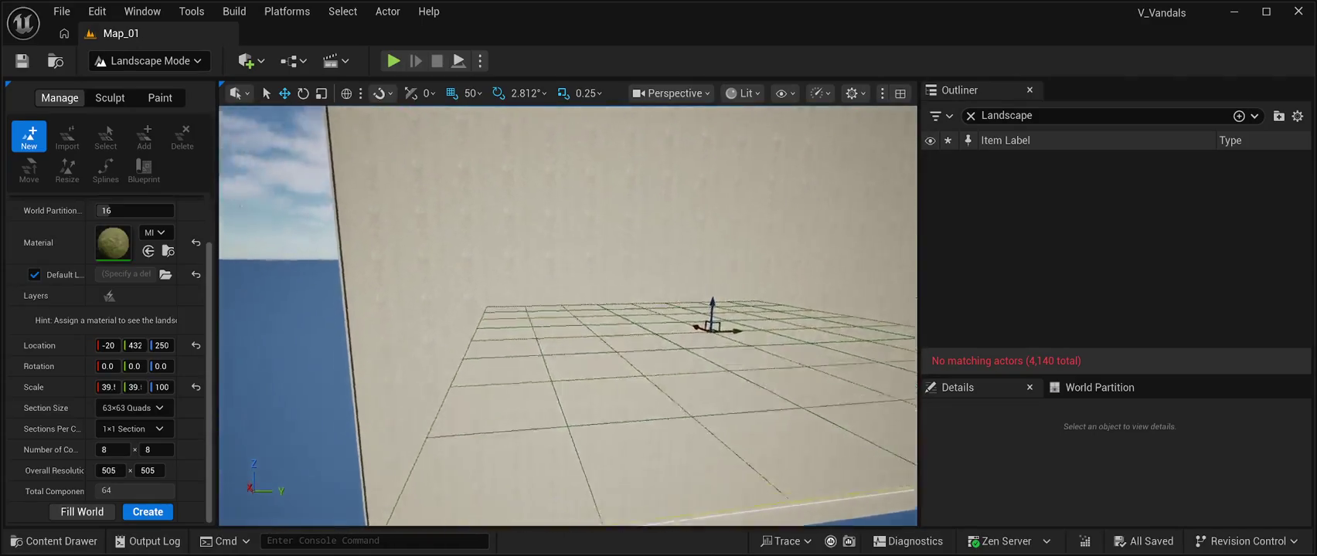
{"action": "mouse_move", "coordinate": [569, 316]}
{"action": "left_mouse_down"}
{"action": "mouse_move", "coordinate": [541, 309]}
{"action": "mouse_move", "coordinate": [588, 317]}
{"action": "mouse_move", "coordinate": [572, 309]}
{"action": "mouse_move", "coordinate": [587, 302]}
{"action": "mouse_move", "coordinate": [556, 309]}
{"action": "mouse_move", "coordinate": [572, 325]}
{"action": "mouse_move", "coordinate": [649, 313]}
{"action": "mouse_move", "coordinate": [626, 316]}
{"action": "mouse_move", "coordinate": [606, 364]}
{"action": "left_mouse_up"}
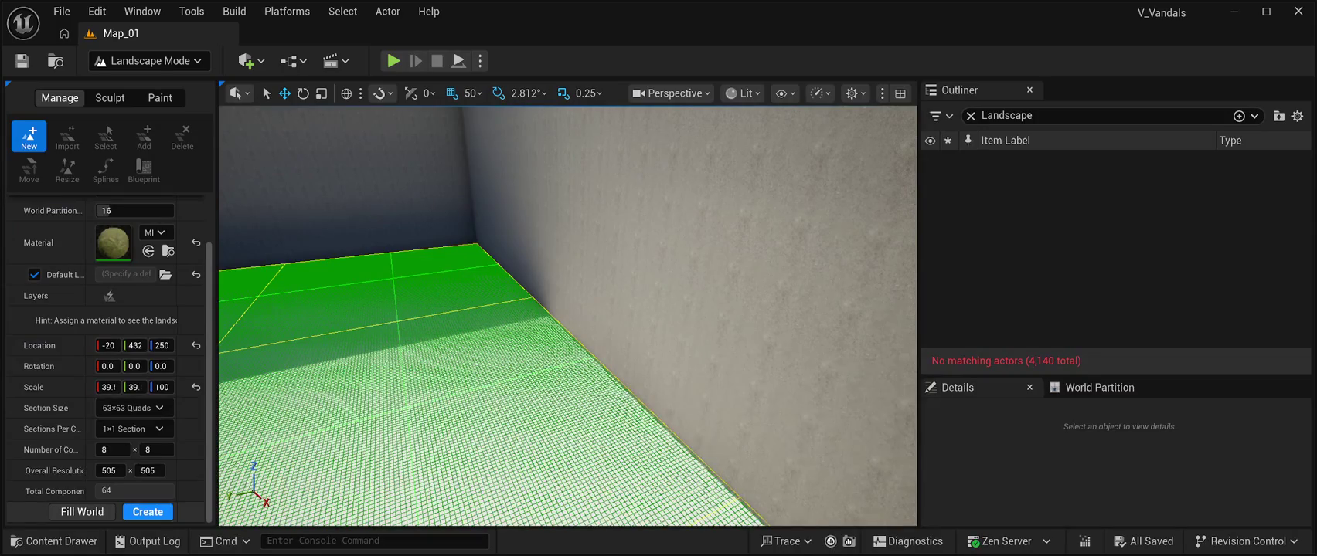
{"action": "left_click", "coordinate": [147, 513]}
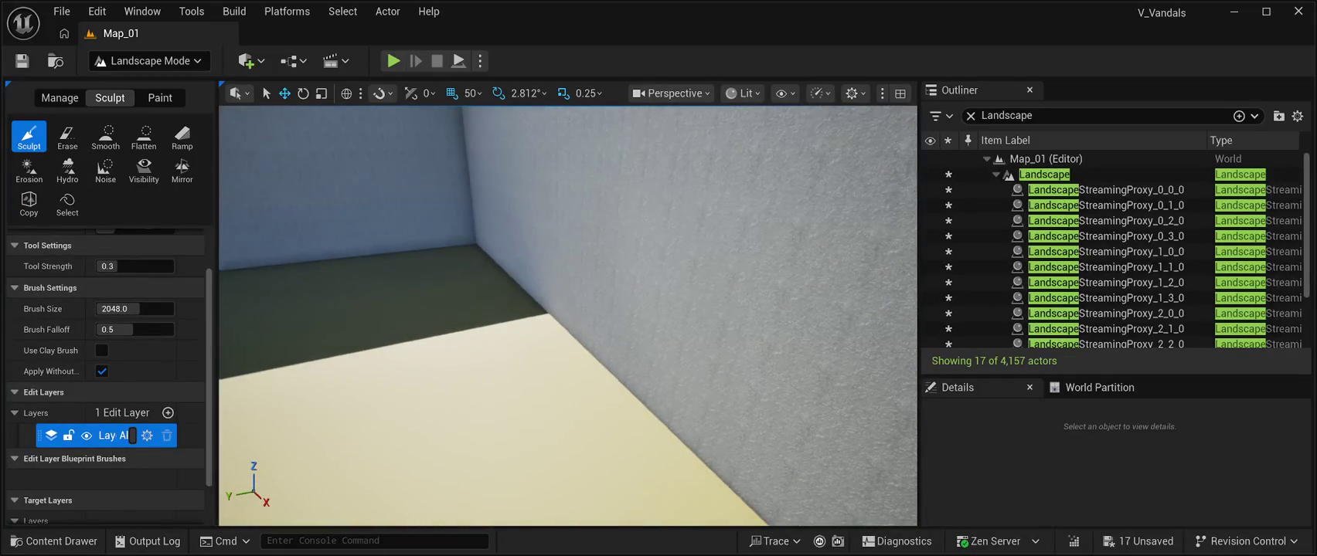
Return to Selection Mode and view the Landscape's 505 × 505, 64-component details
{"action": "left_click", "coordinate": [59, 98]}
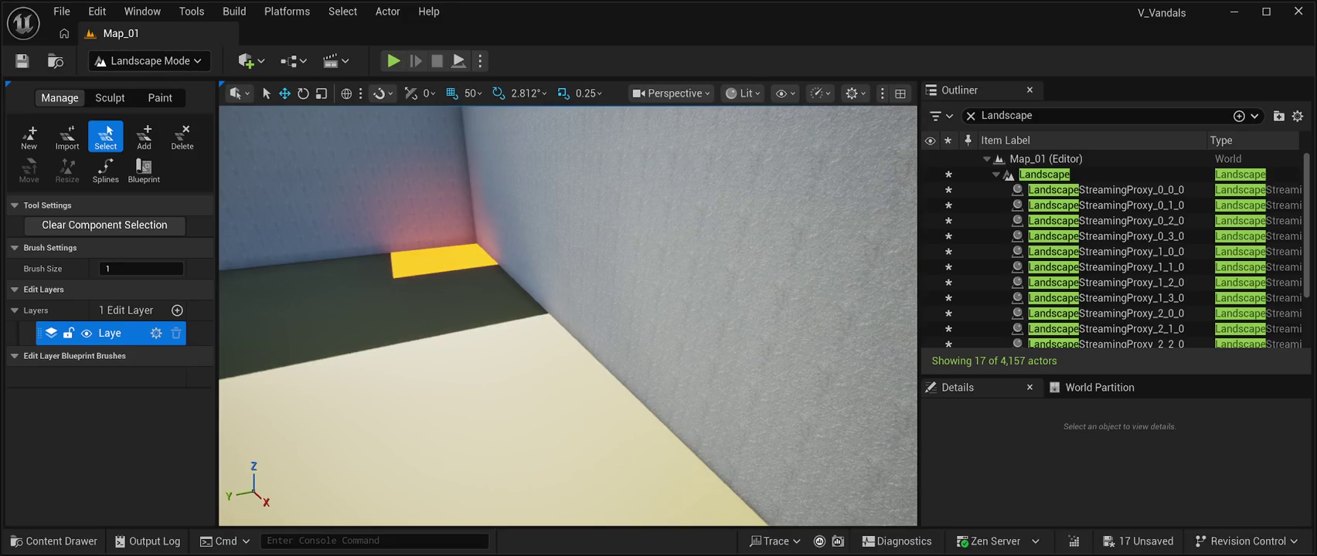
{"action": "key", "text": "shift+1"}
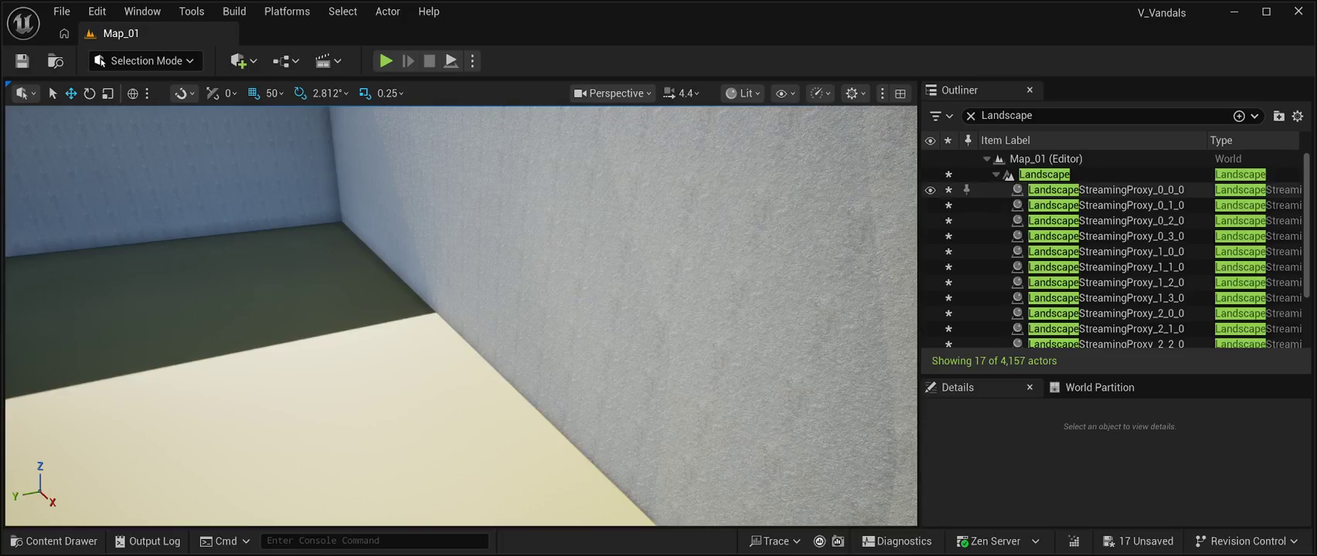
{"action": "left_click", "coordinate": [1045, 175]}
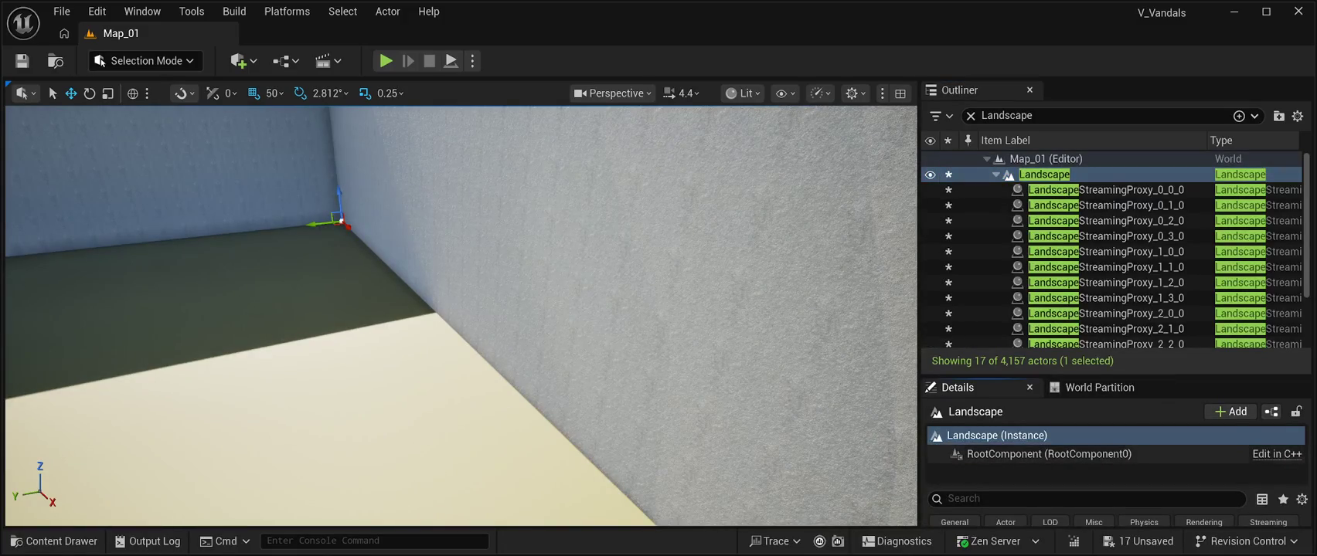
{"action": "left_click_drag", "start_coordinate": [1113, 376], "coordinate": [1113, 143]}
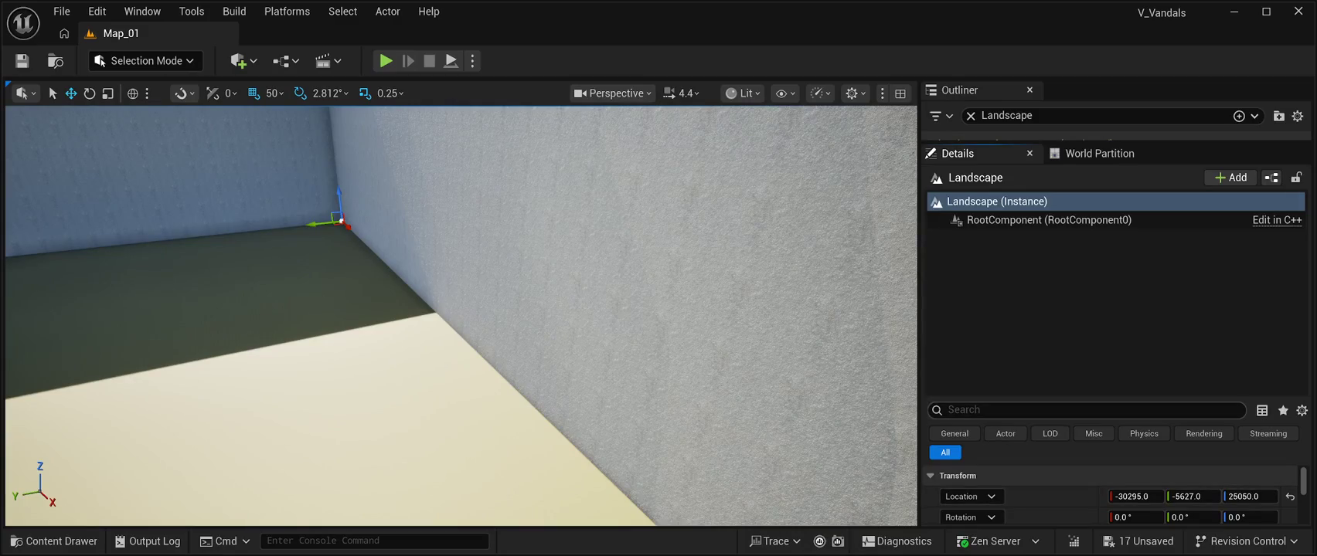
{"action": "left_click_drag", "start_coordinate": [1082, 396], "coordinate": [1082, 237]}
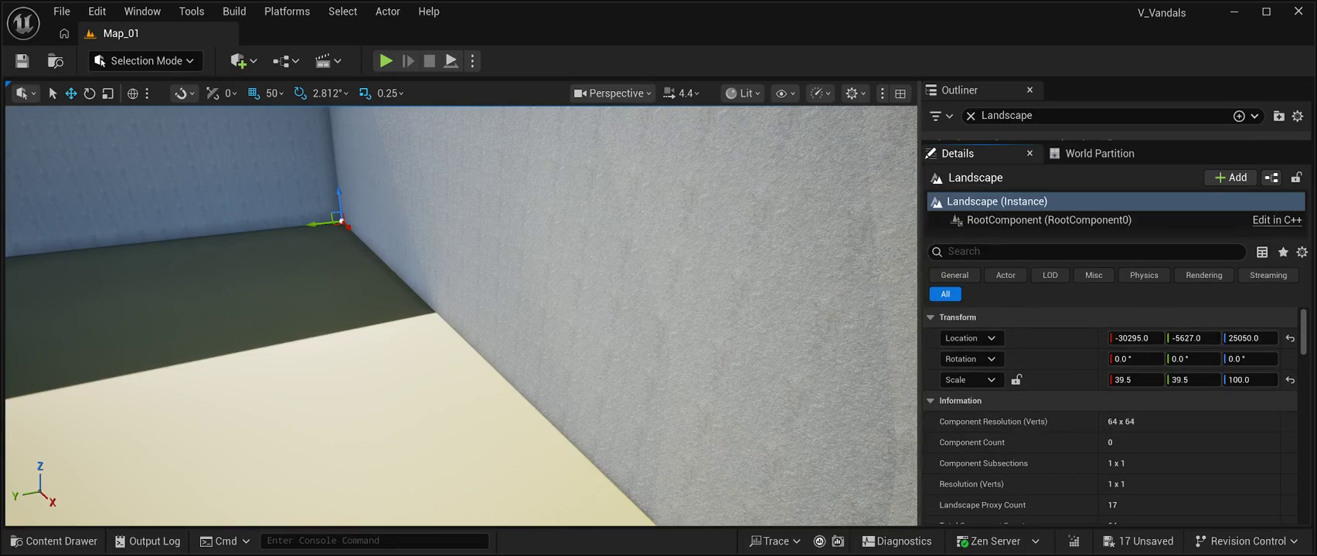
{"action": "scroll", "coordinate": [1044, 379], "scroll_direction": "down", "scroll_amount": 1}
{"action": "scroll", "coordinate": [1109, 416], "scroll_direction": "down", "scroll_amount": 2}
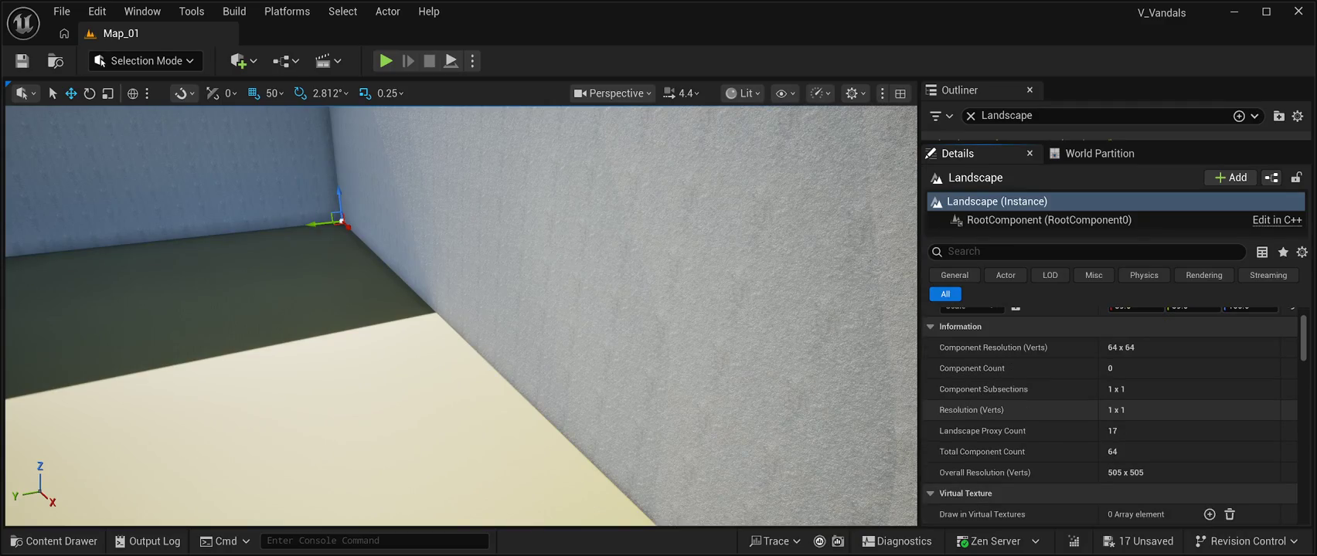
{"action": "scroll", "coordinate": [1109, 413], "scroll_direction": "down", "scroll_amount": 1}
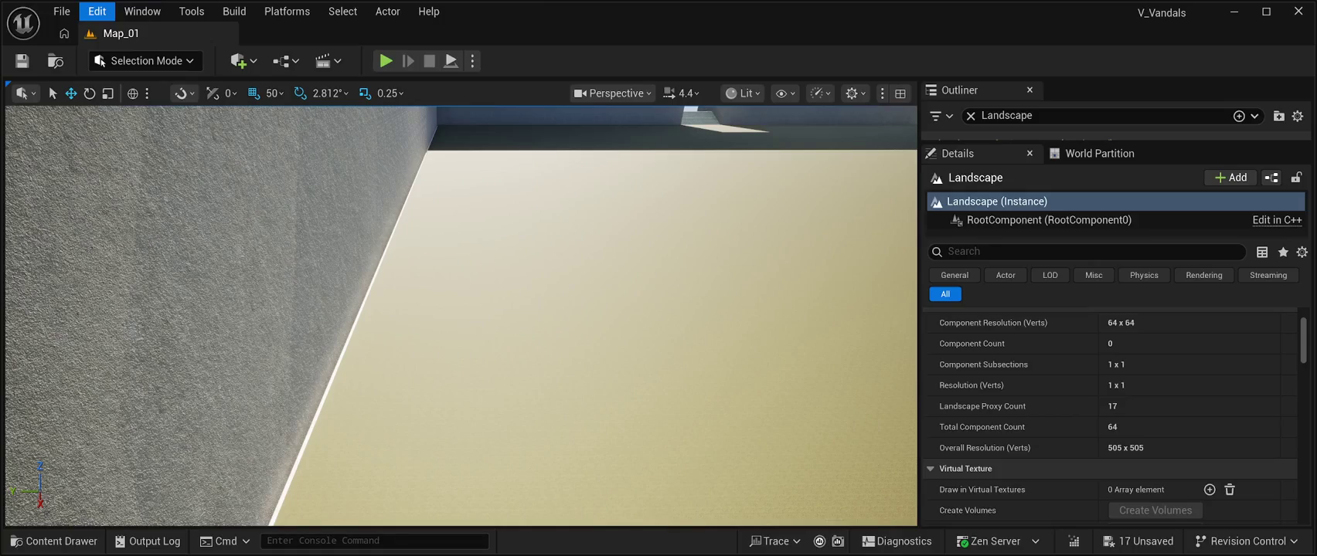
{"action": "key", "text": "Escape"}
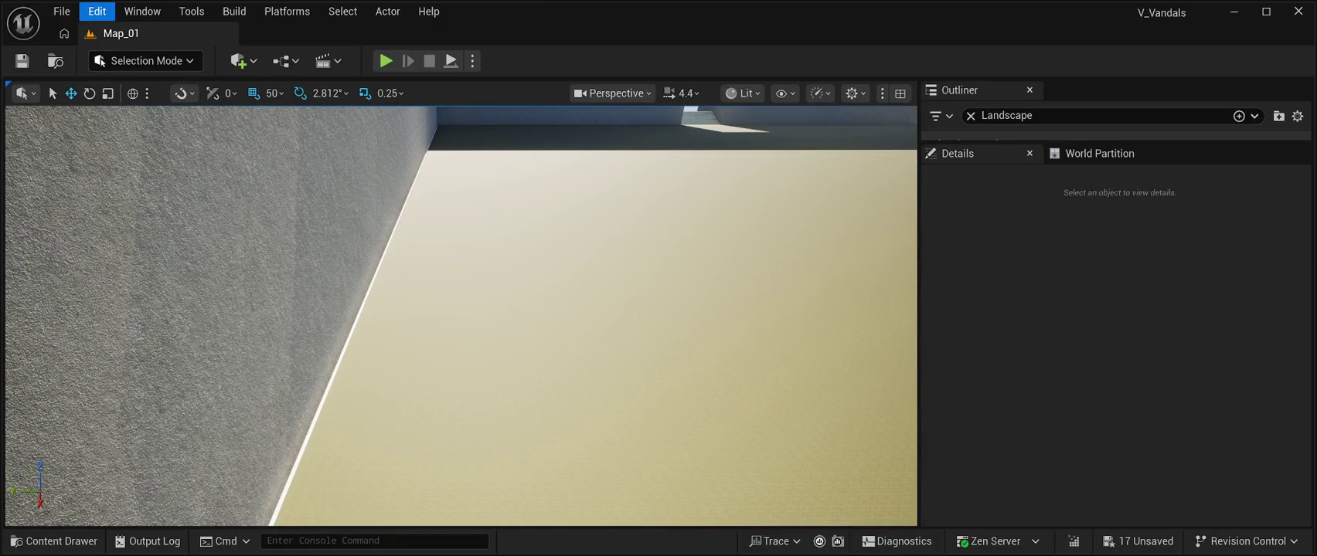
Save all changes, enter Landscape Mode, and set the new landscape's Location Y to 434
{"action": "key", "text": "ctrl+s"}
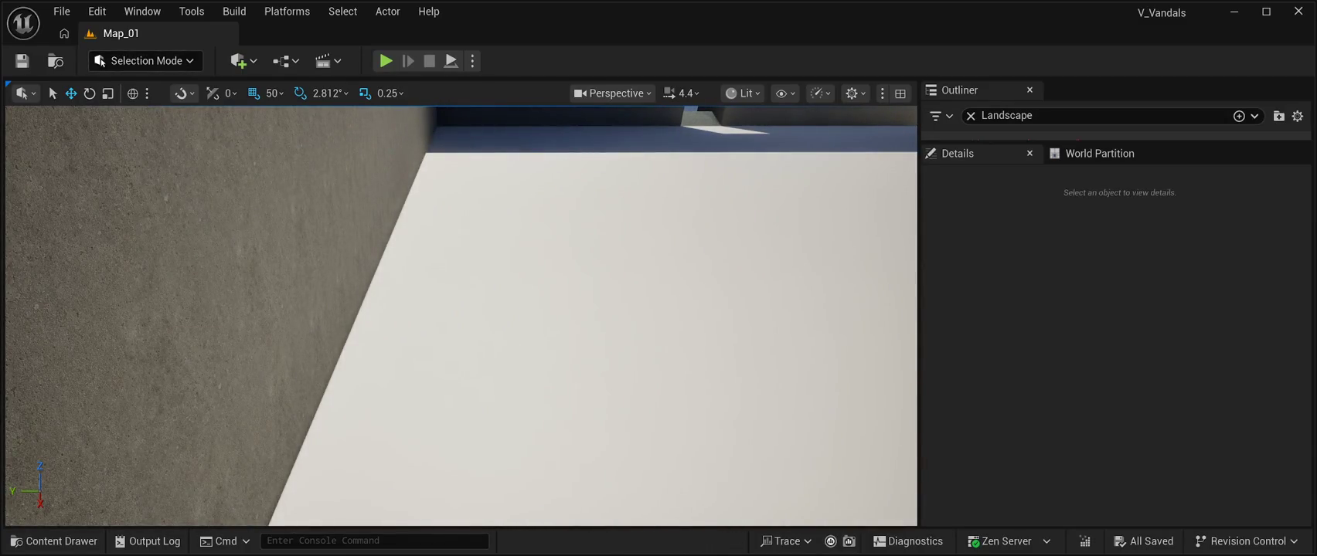
{"action": "key", "text": "shift+2"}
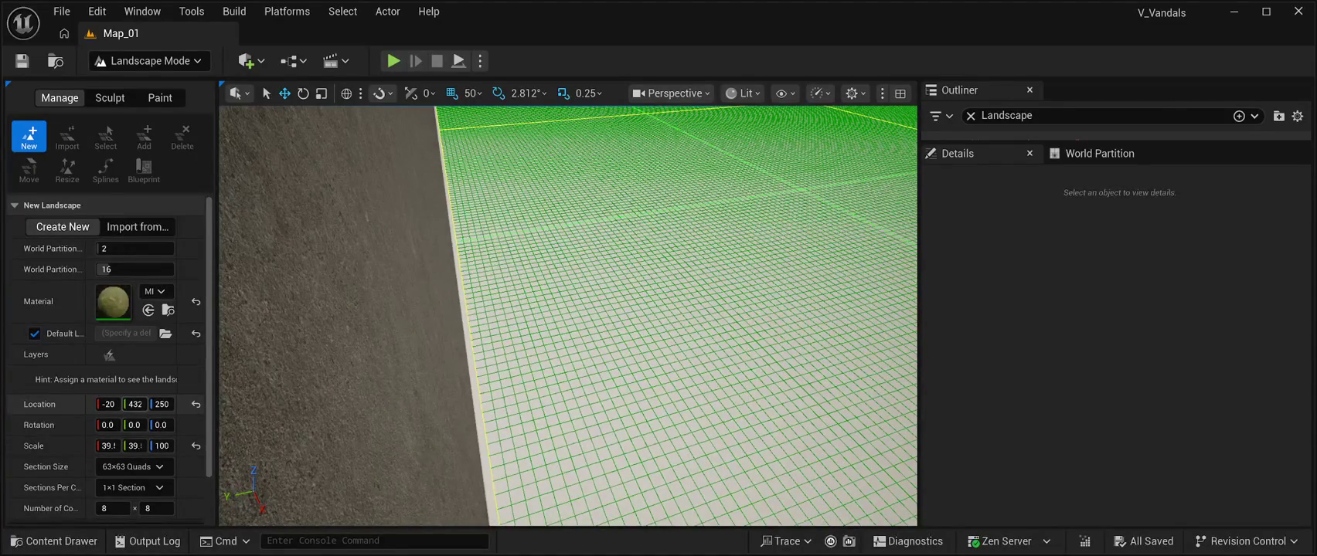
{"action": "left_click_drag", "start_coordinate": [135, 404], "coordinate": [136, 405]}
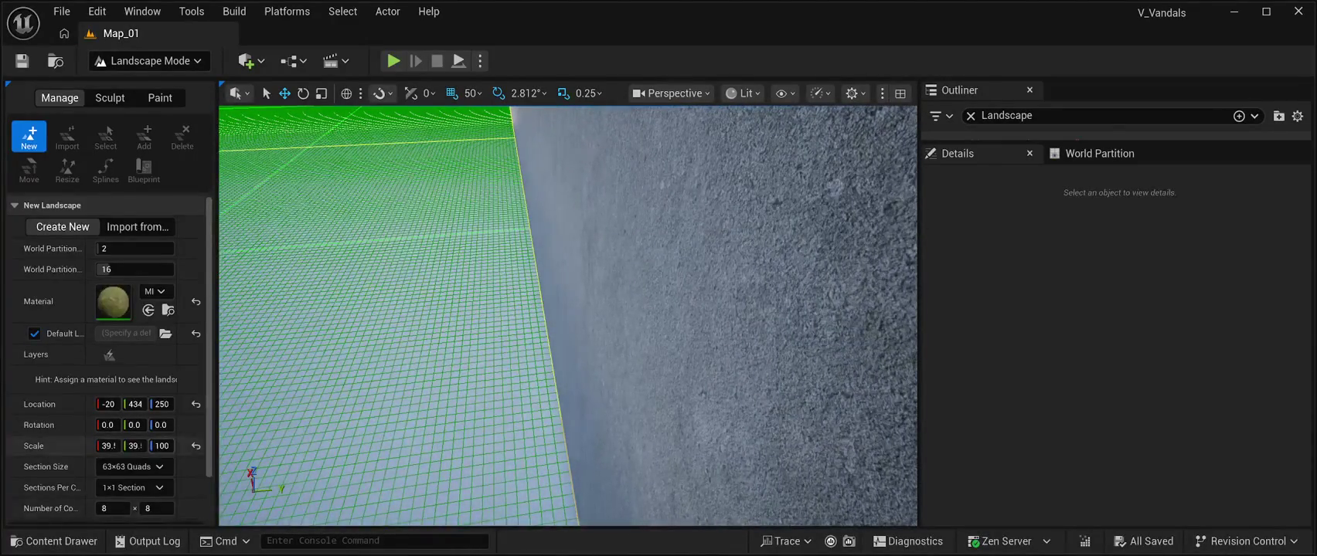
Create the landscape and return to the Manage settings
{"action": "scroll", "coordinate": [70, 446], "scroll_direction": "down", "scroll_amount": 2}
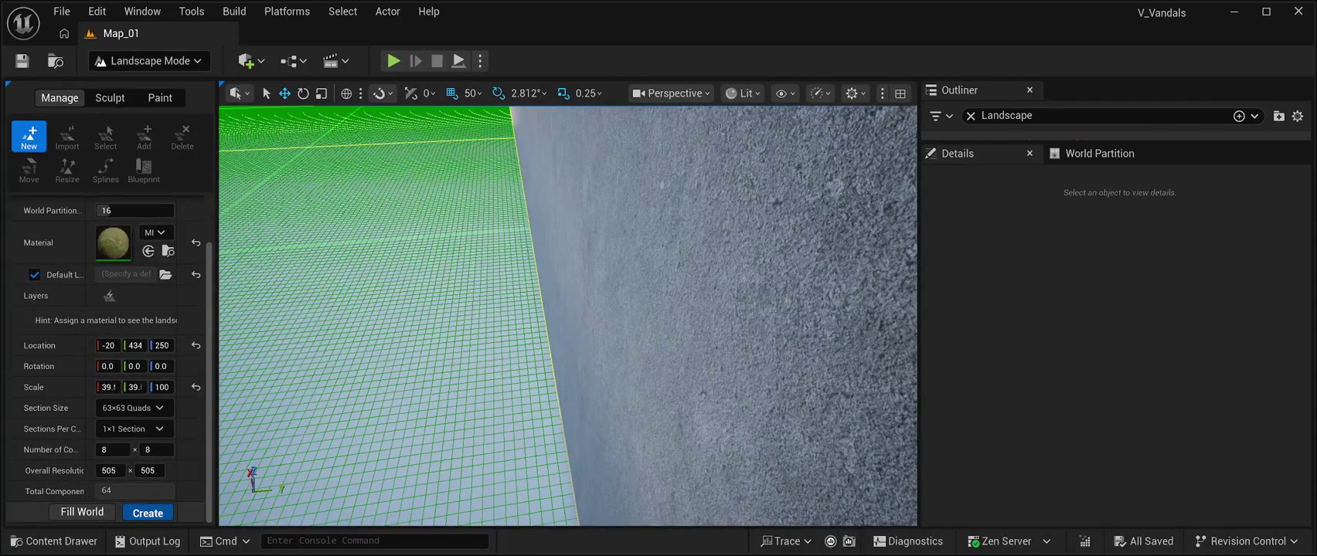
{"action": "left_click", "coordinate": [147, 513]}
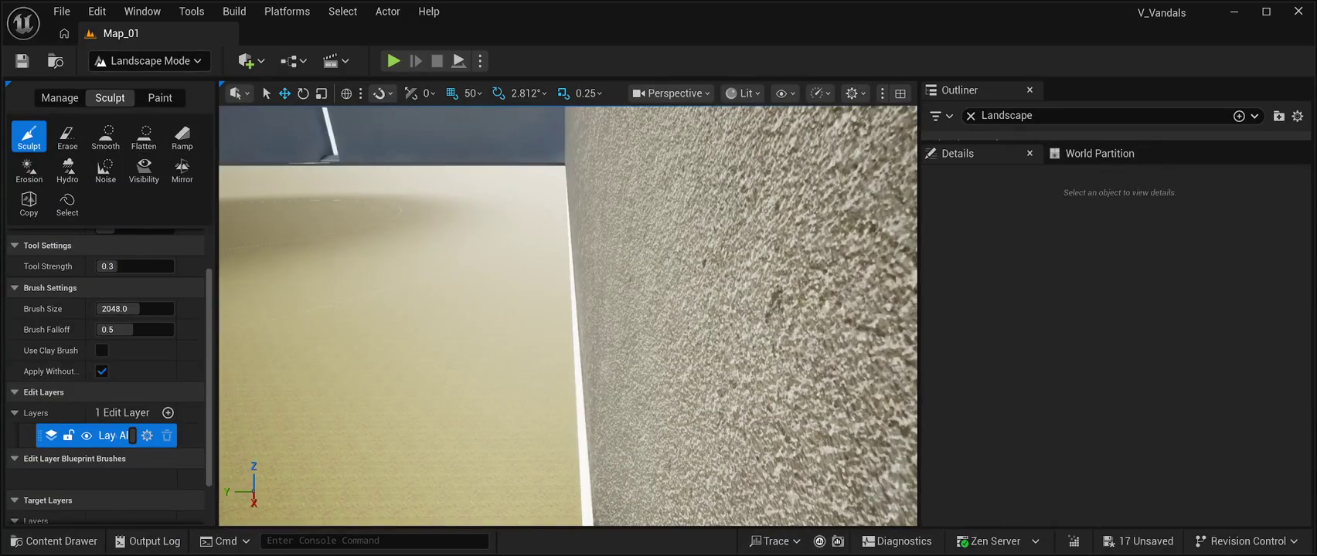
{"action": "left_click", "coordinate": [59, 98]}
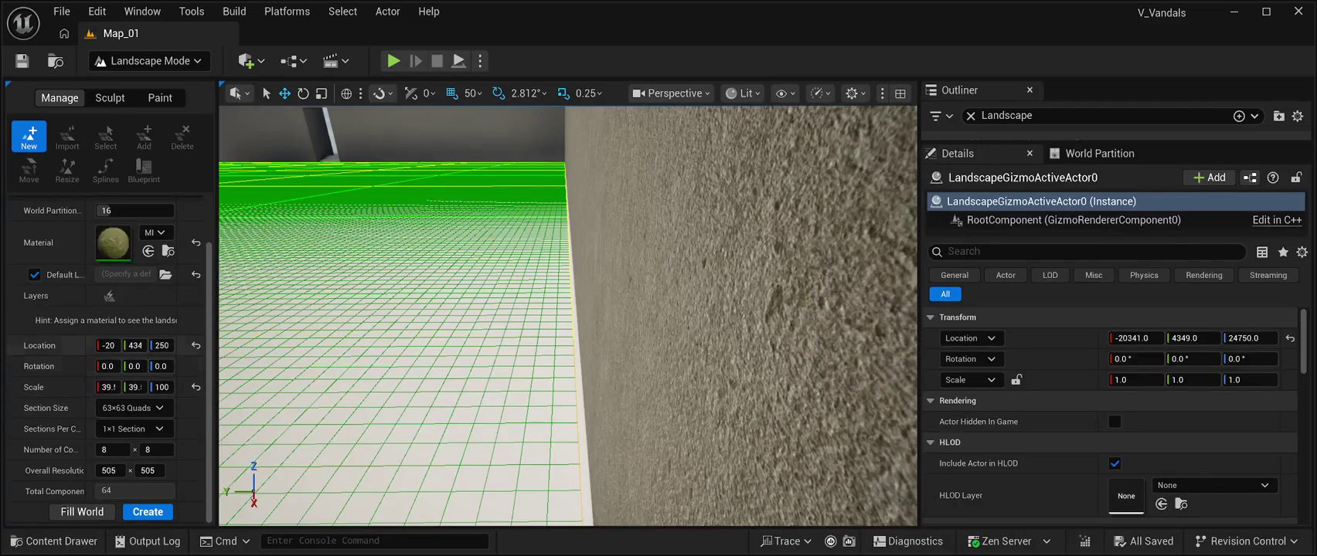
Adjust the new landscape's Y location and Y scale, and set Scale X to 9.5
{"action": "left_click_drag", "start_coordinate": [135, 346], "coordinate": [165, 345]}
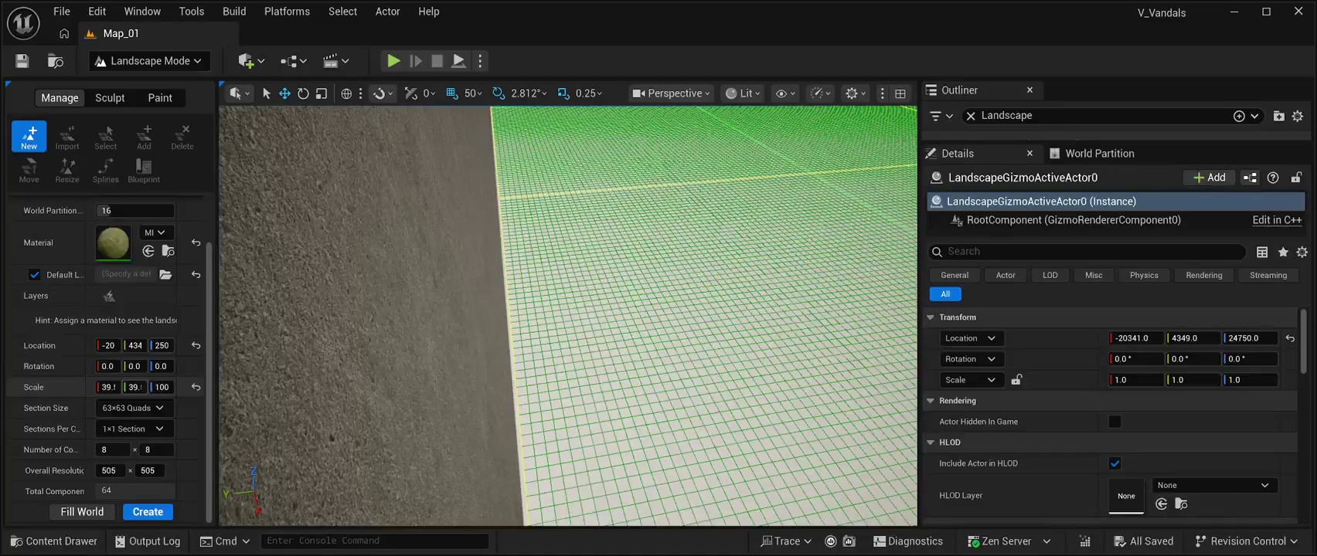
{"action": "mouse_move", "coordinate": [135, 387]}
{"action": "left_mouse_down"}
{"action": "mouse_move", "coordinate": [166, 388]}
{"action": "mouse_move", "coordinate": [113, 387]}
{"action": "left_mouse_up"}
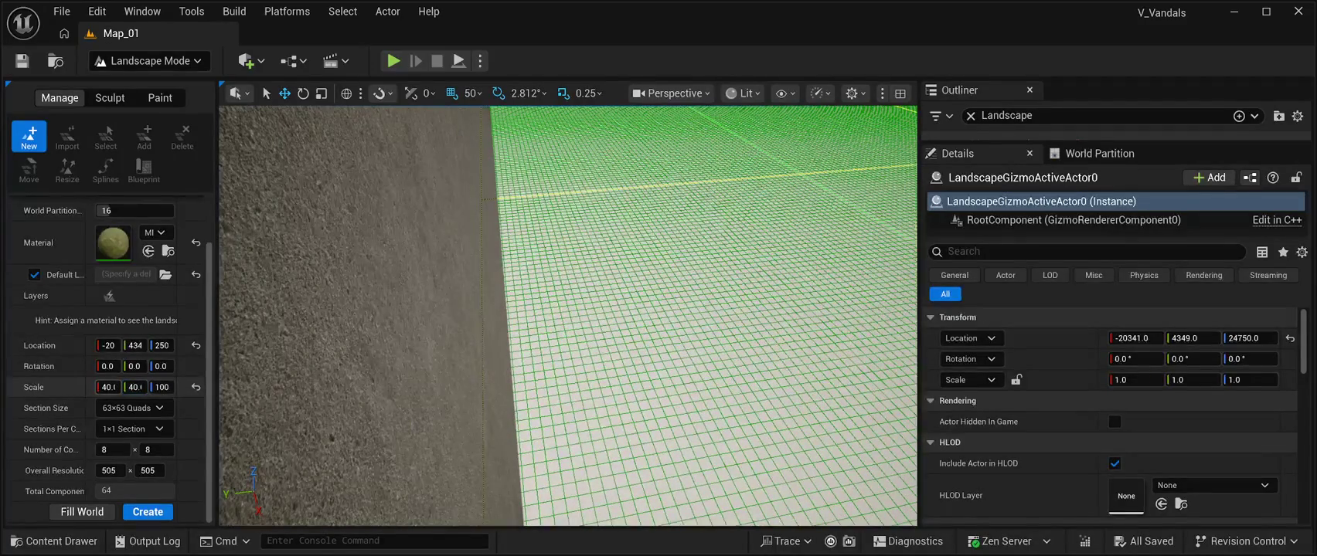
{"action": "mouse_move", "coordinate": [568, 325]}
{"action": "left_mouse_down"}
{"action": "mouse_move", "coordinate": [568, 232]}
{"action": "mouse_move", "coordinate": [568, 309]}
{"action": "mouse_move", "coordinate": [569, 247]}
{"action": "mouse_move", "coordinate": [563, 321]}
{"action": "mouse_move", "coordinate": [535, 375]}
{"action": "left_mouse_up"}
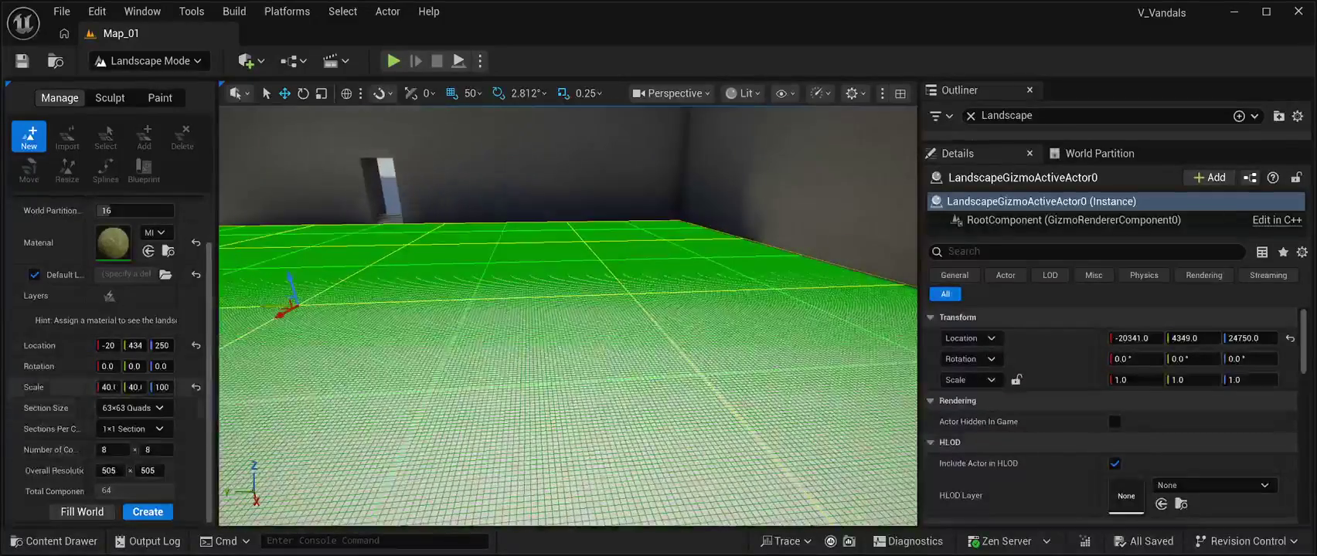
{"action": "left_click", "coordinate": [108, 388]}
{"action": "type", "text": "9.5"}
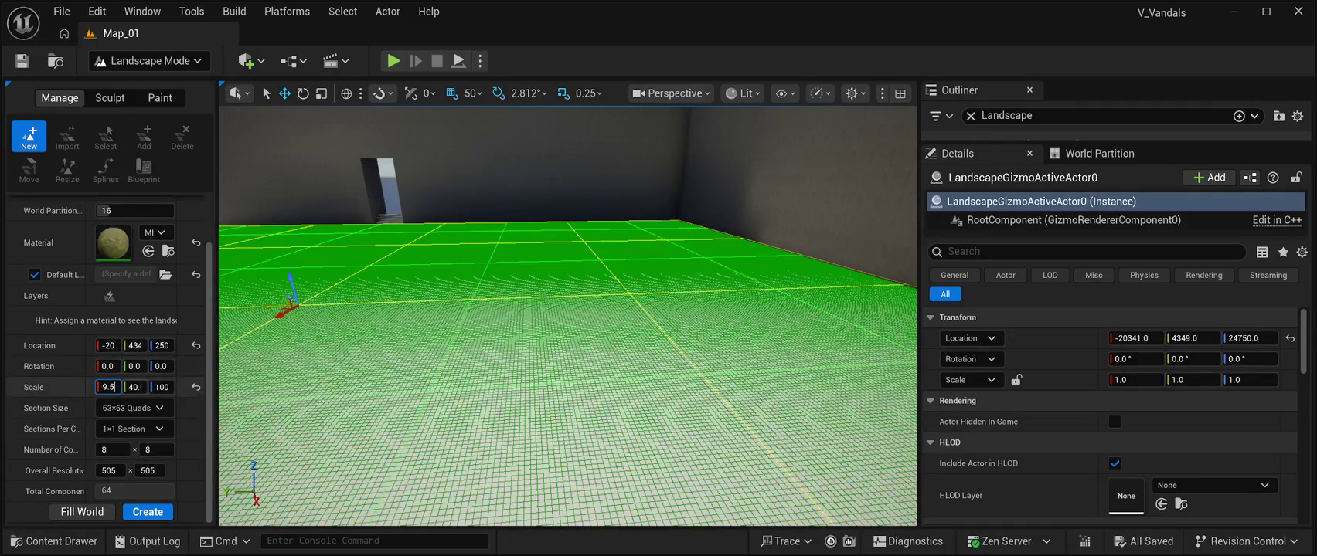
{"action": "key", "text": "Return"}
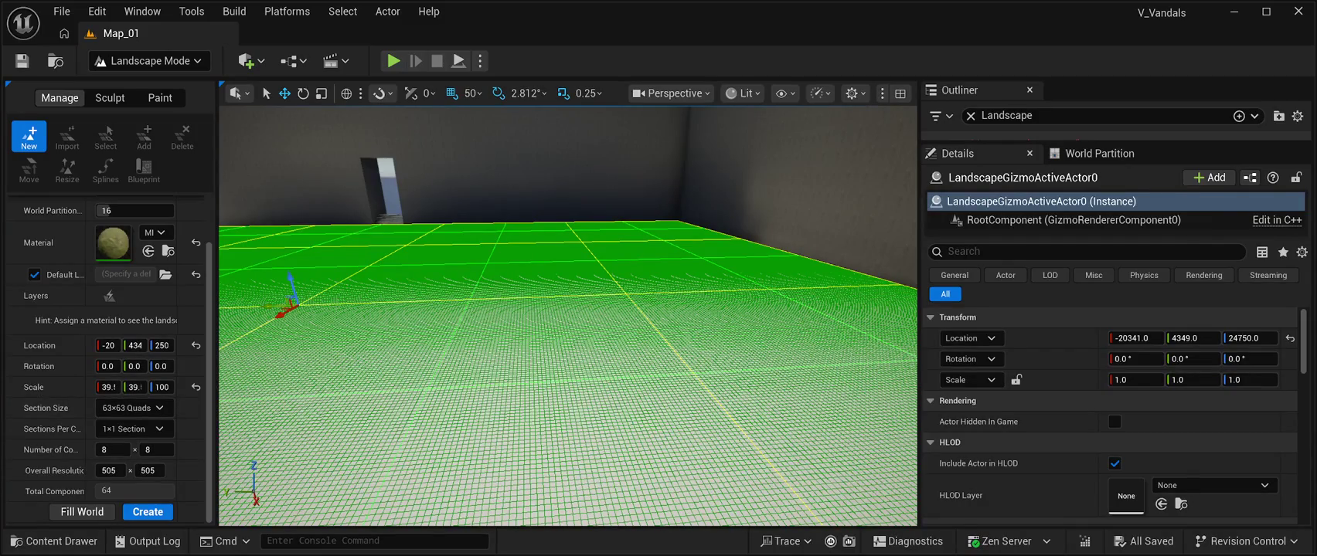
Try 255x255 and 31x31 section sizes, revert to 63x63 quads, and create the landscape
{"action": "left_click", "coordinate": [134, 408]}
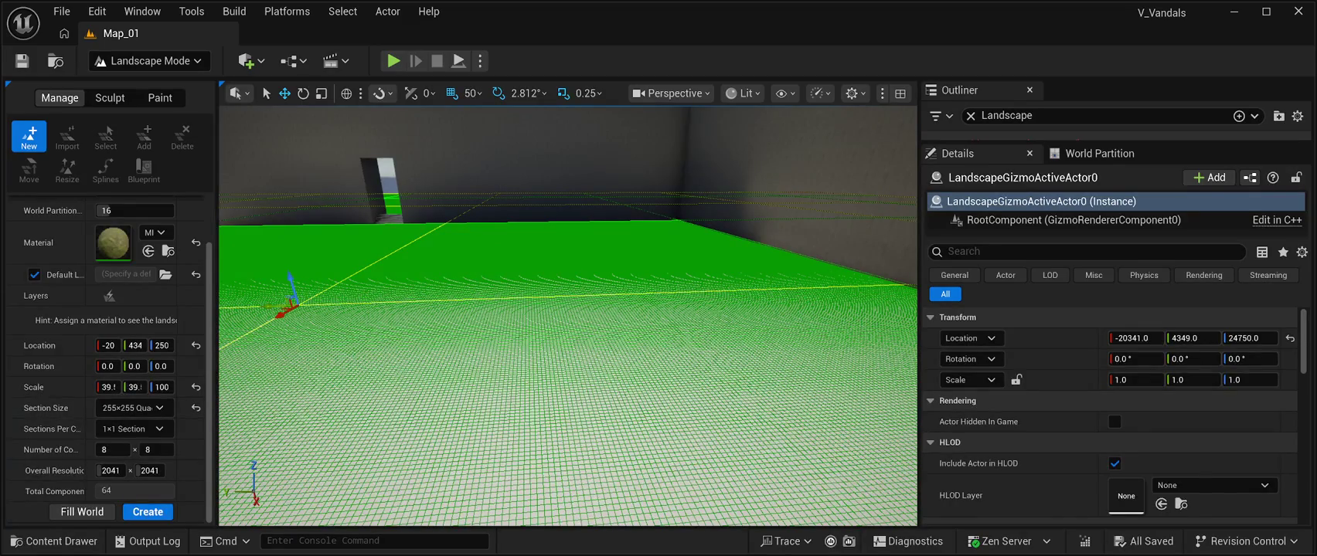
{"action": "left_click", "coordinate": [127, 408]}
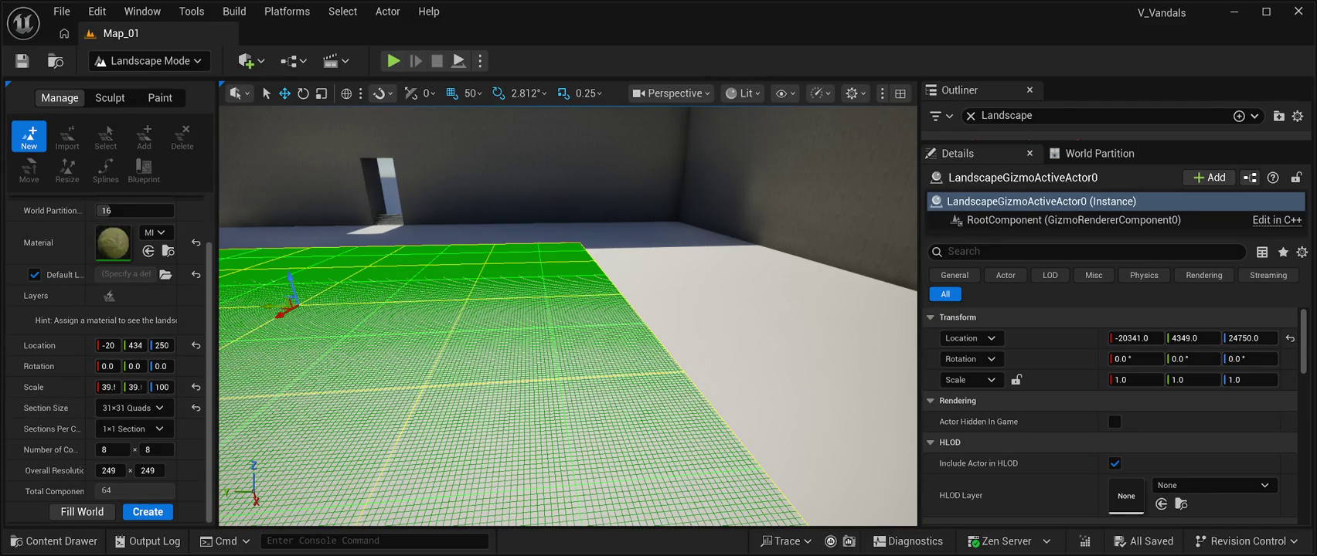
{"action": "key", "text": "Down"}
{"action": "key", "text": "w"}
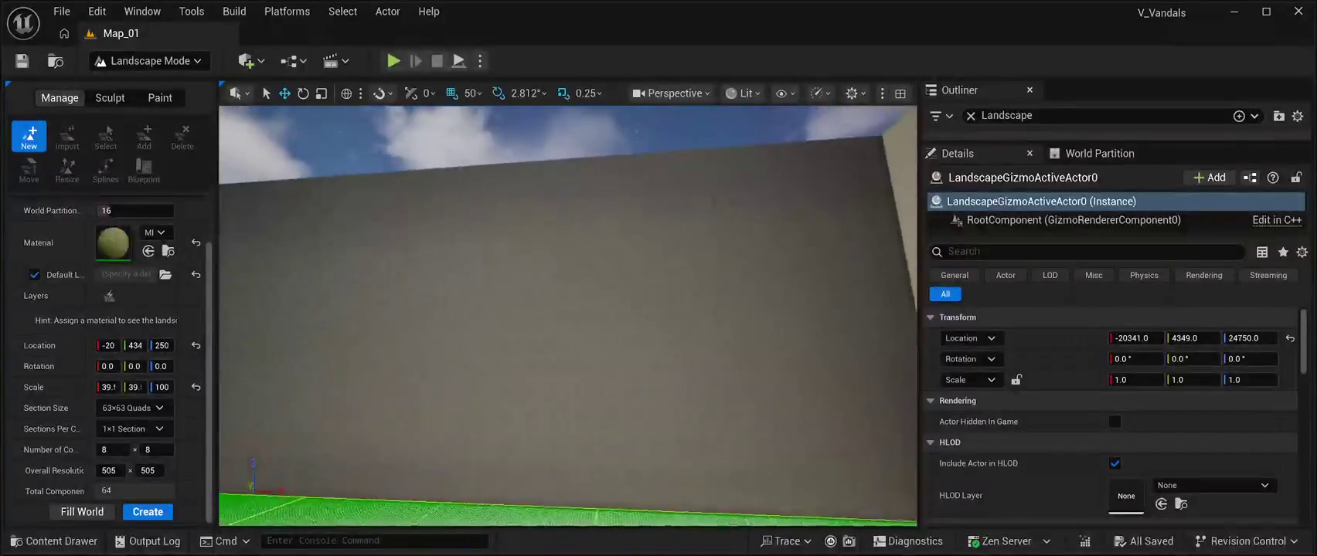
{"action": "key", "text": "s"}
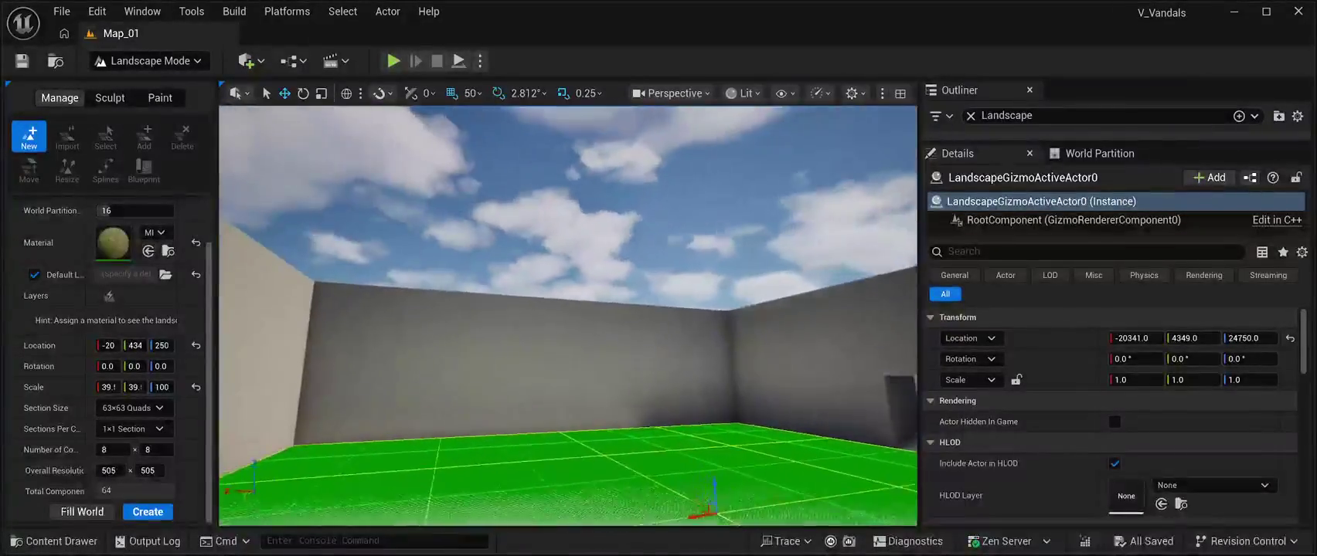
{"action": "key", "text": "w"}
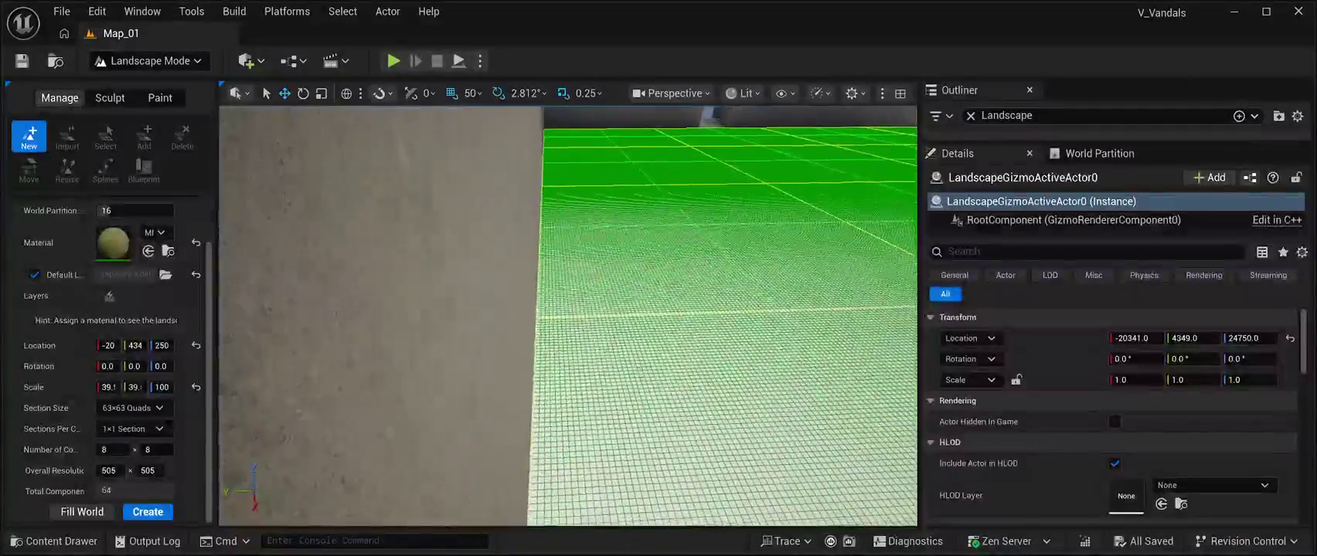
{"action": "key", "text": "a"}
{"action": "key", "text": "s"}
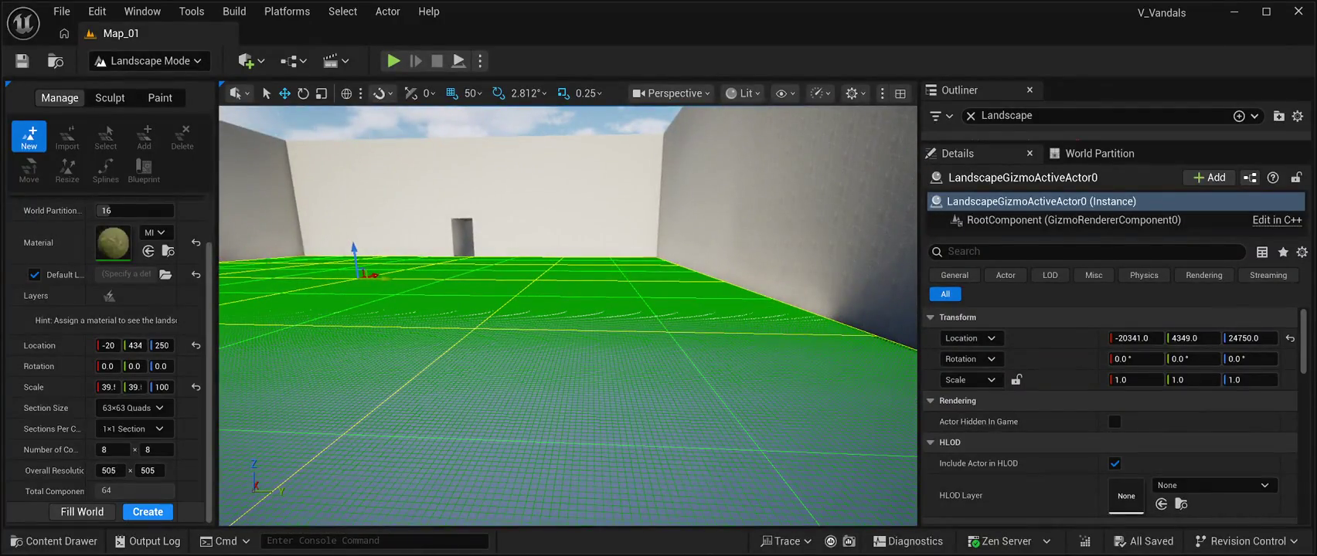
{"action": "left_click", "coordinate": [148, 512]}
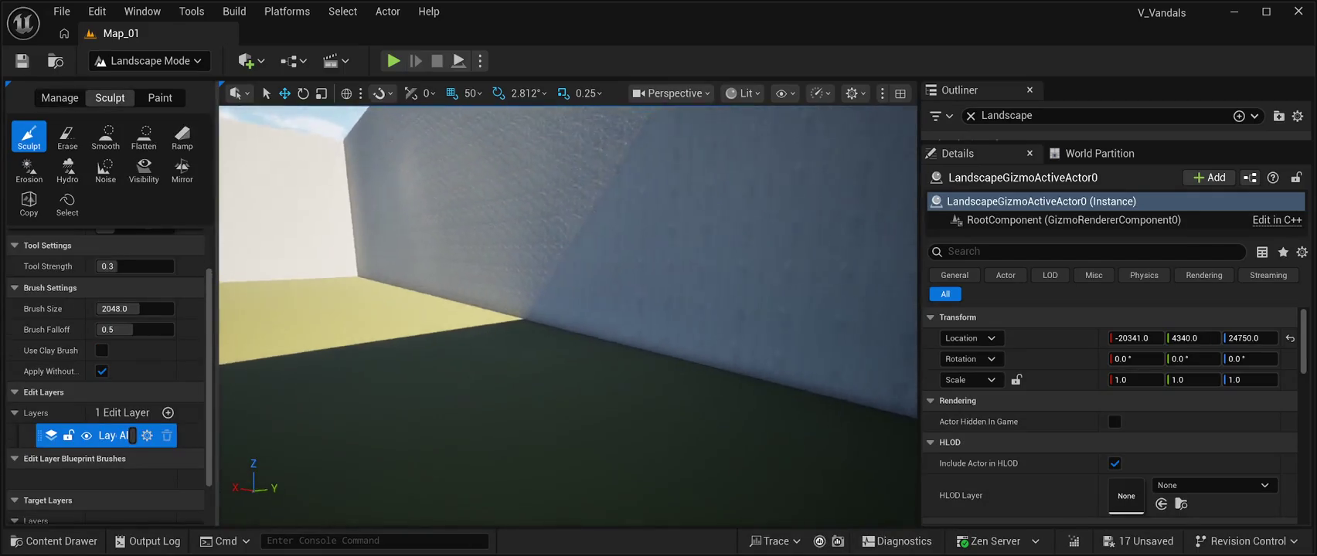
Save all Map_01 changes, switch to Selection Mode, and open the Content Browser
{"action": "key", "text": "s"}
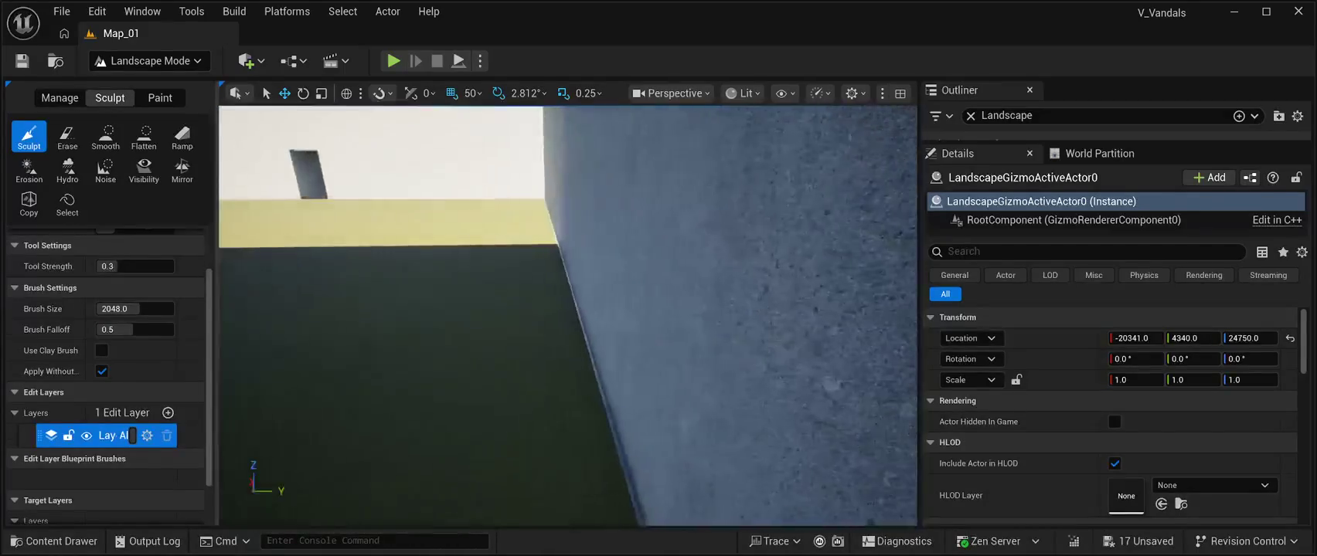
{"action": "key", "text": "s"}
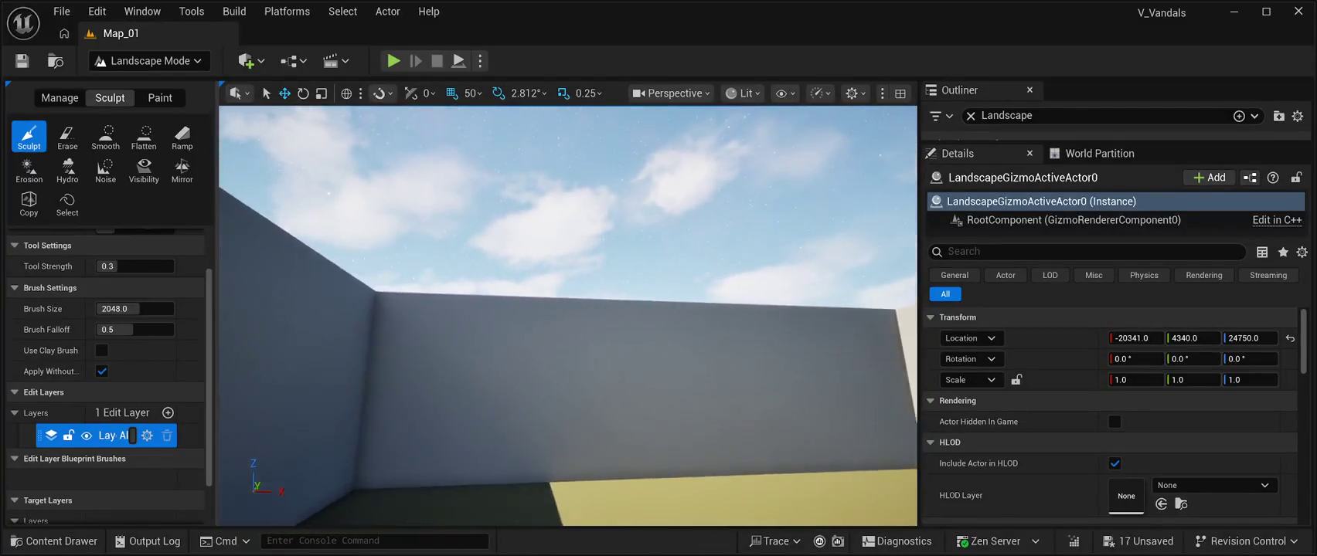
{"action": "key", "text": "w"}
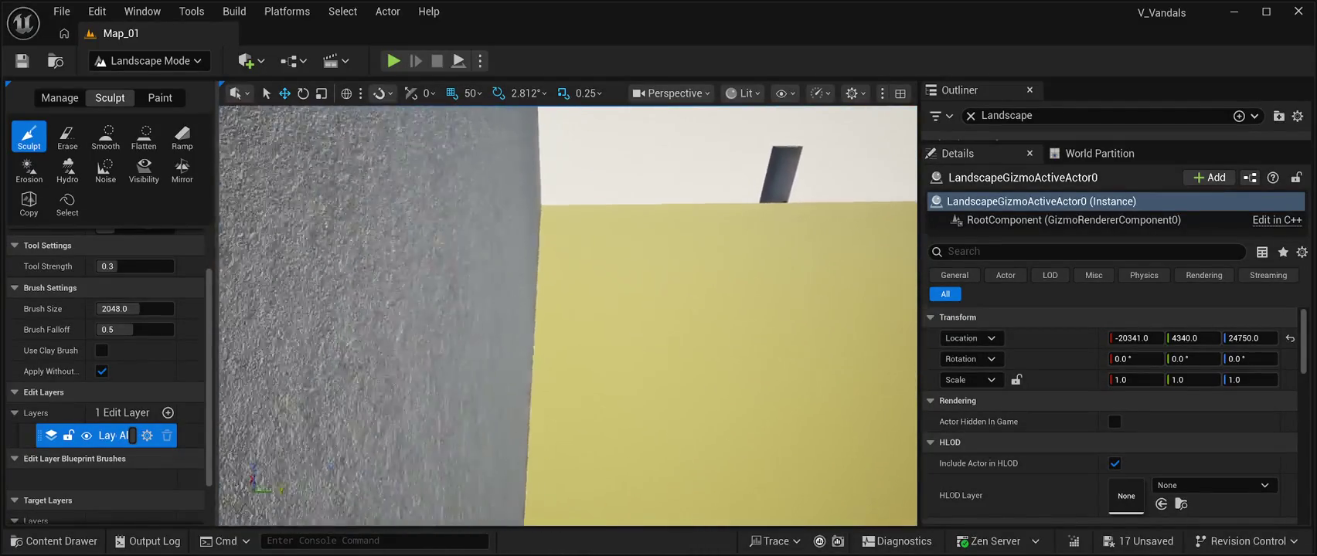
{"action": "key", "text": "s"}
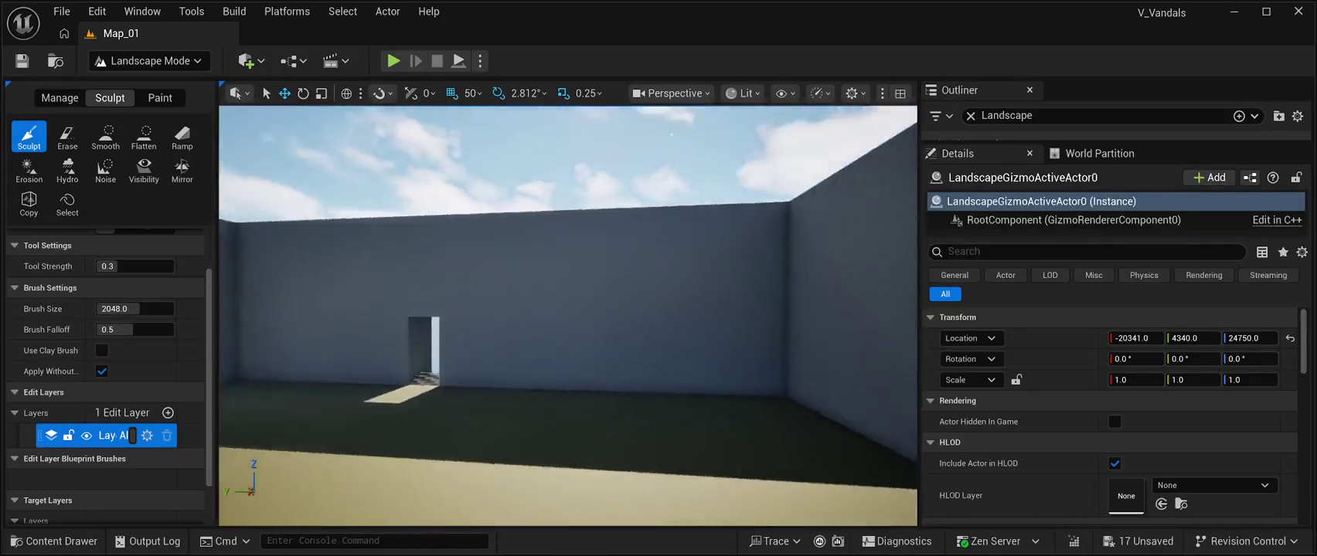
{"action": "key", "text": "w"}
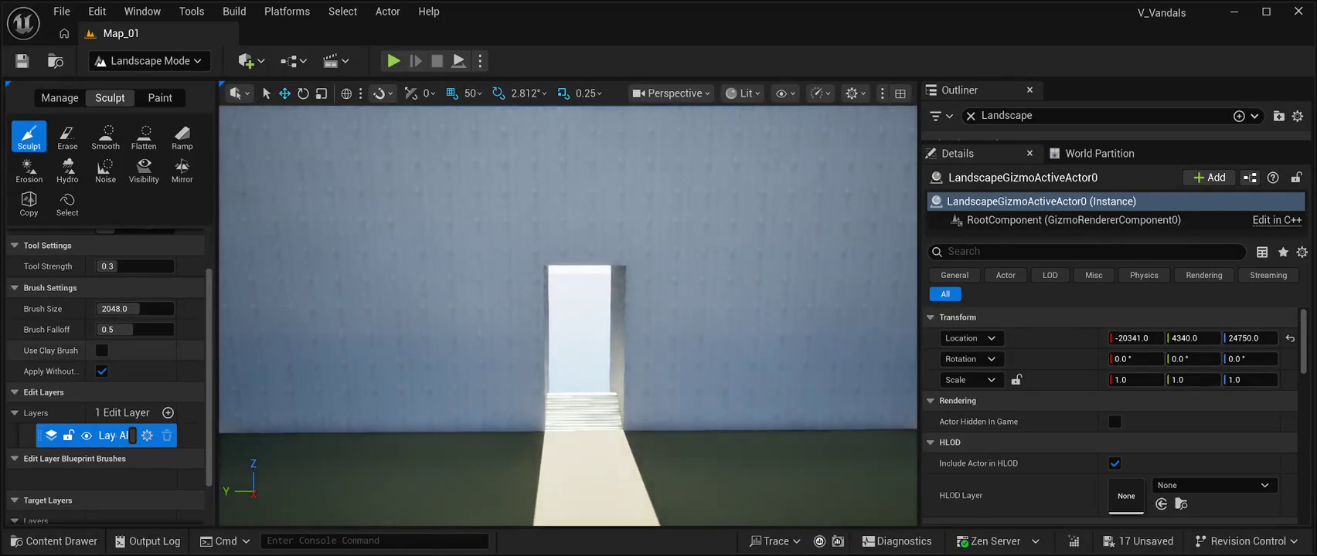
{"action": "left_click", "coordinate": [22, 60]}
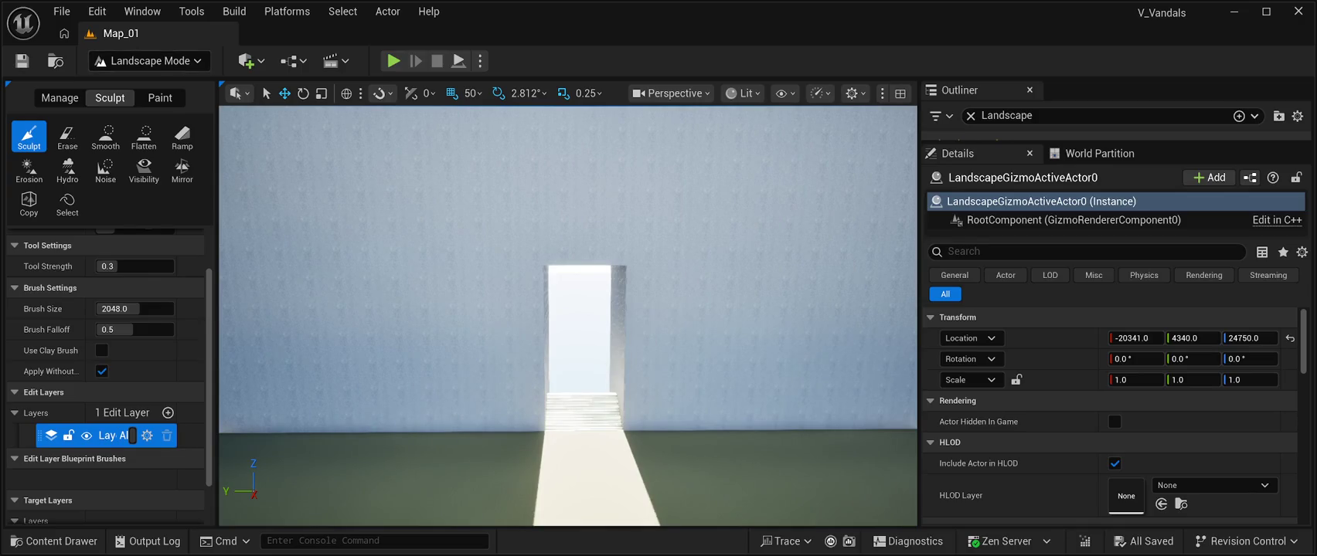
{"action": "key", "text": "shift+1"}
{"action": "left_click", "coordinate": [54, 541]}
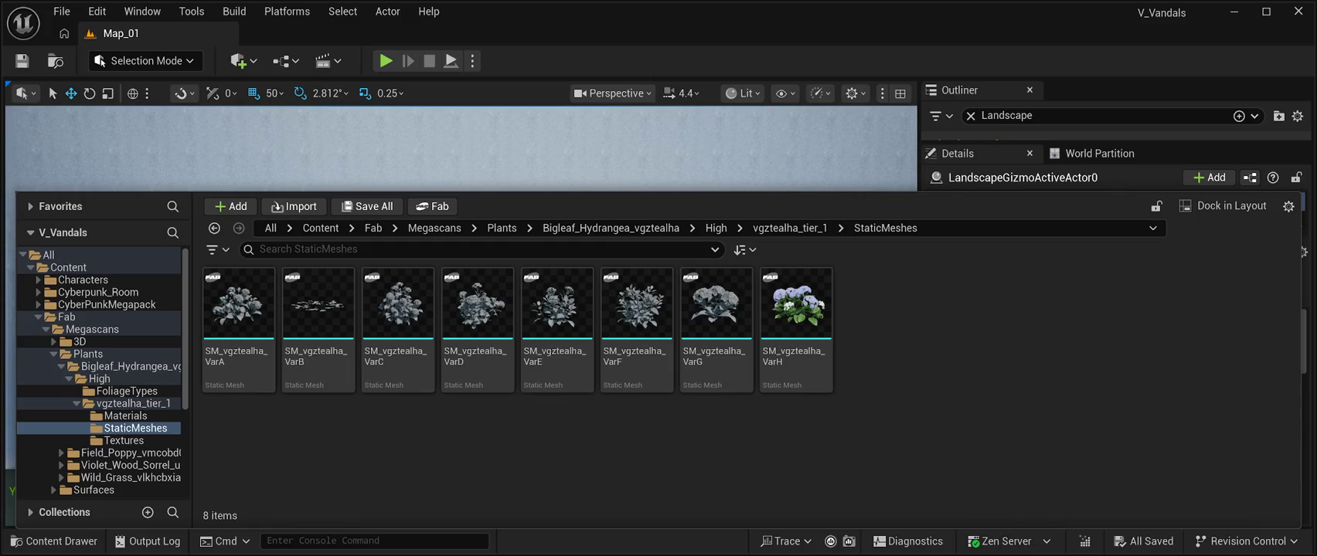
{"action": "key", "text": "ctrl+space"}
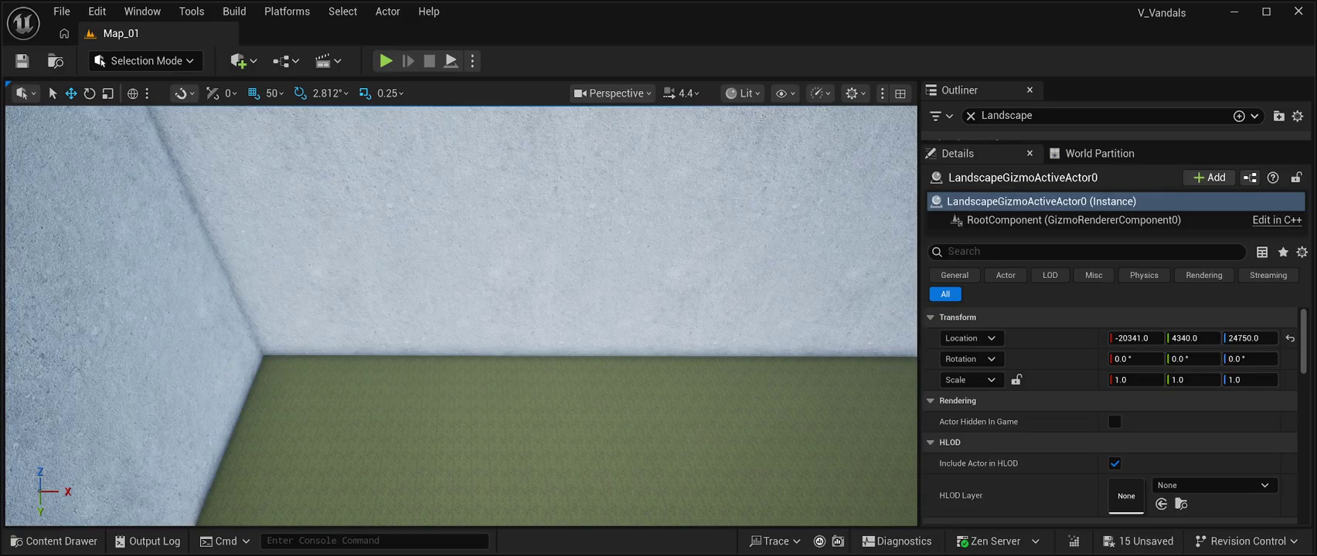
Scroll through the gizmo actor's Details, expanding its advanced actor properties
{"action": "left_click", "coordinate": [1039, 201]}
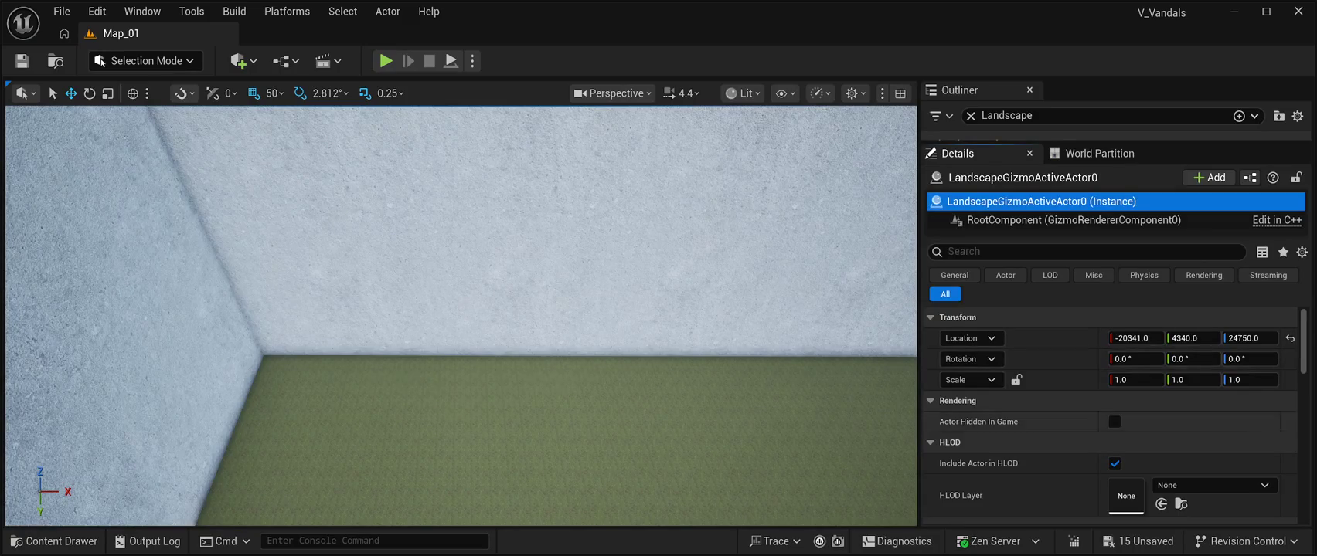
{"action": "scroll", "coordinate": [1110, 416], "scroll_direction": "down", "scroll_amount": 1}
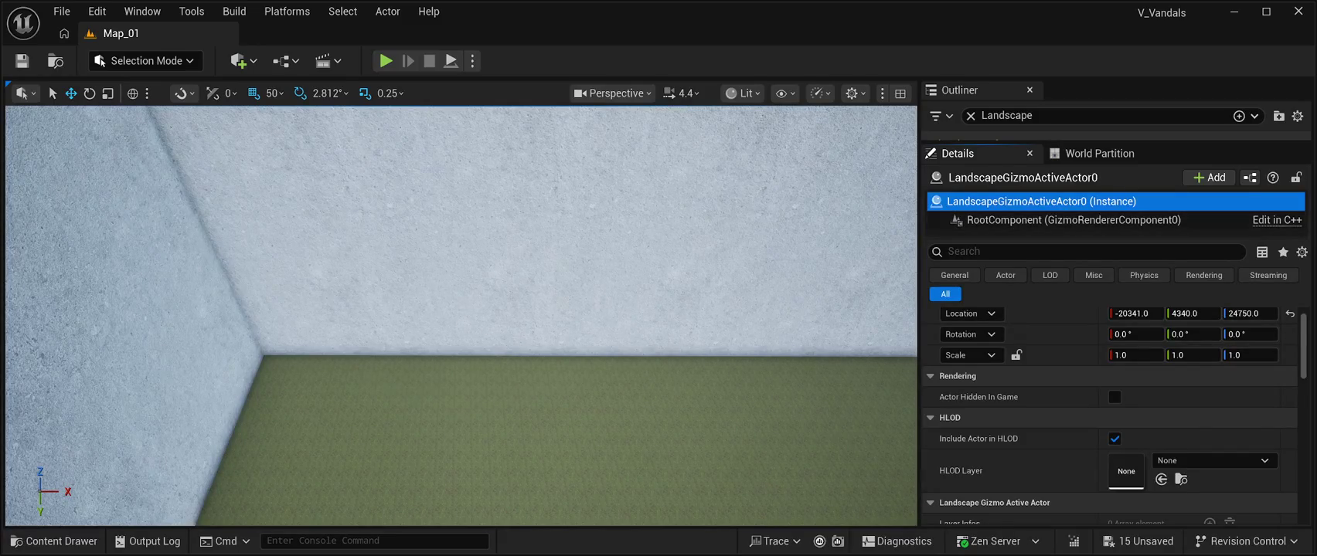
{"action": "scroll", "coordinate": [1109, 416], "scroll_direction": "down", "scroll_amount": 2}
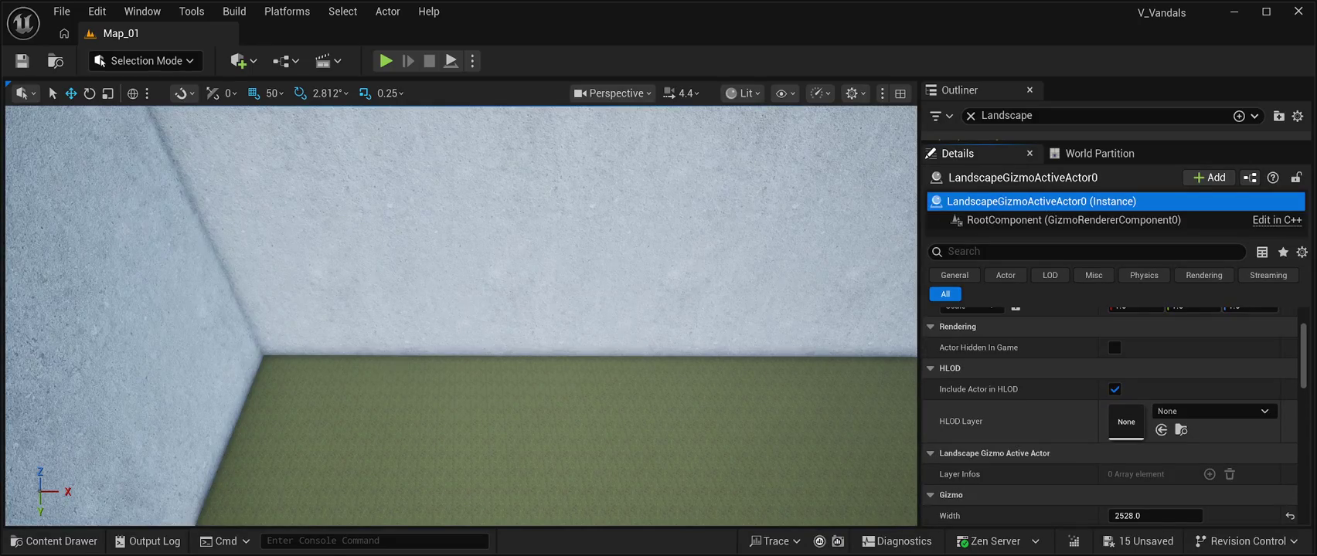
{"action": "scroll", "coordinate": [1109, 415], "scroll_direction": "down", "scroll_amount": 4}
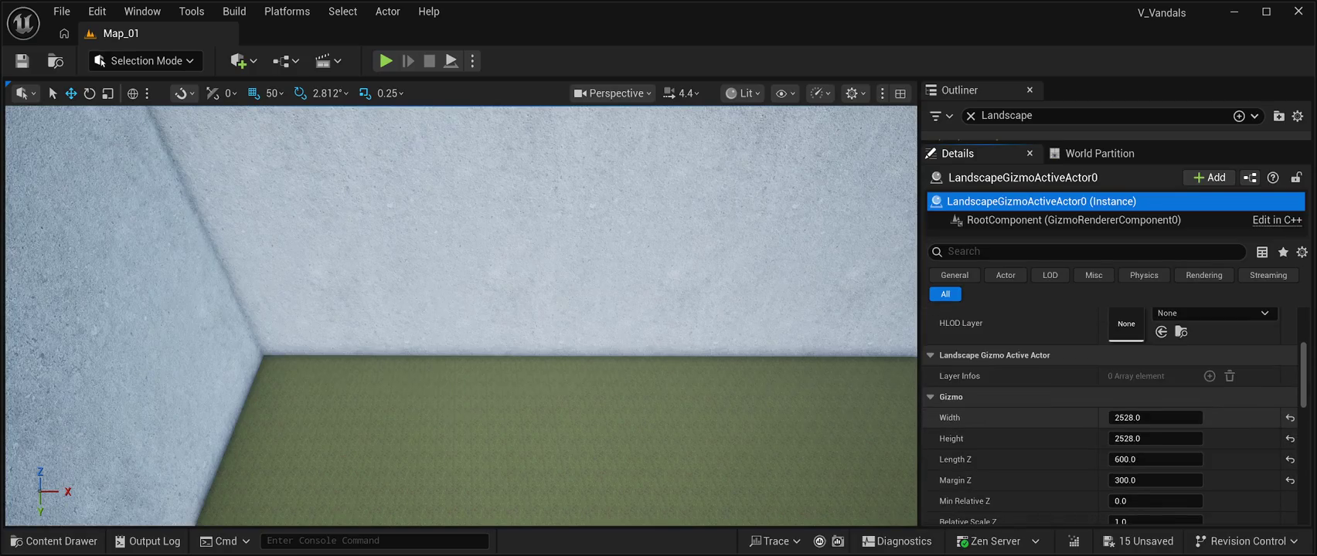
{"action": "scroll", "coordinate": [1109, 416], "scroll_direction": "down", "scroll_amount": 4}
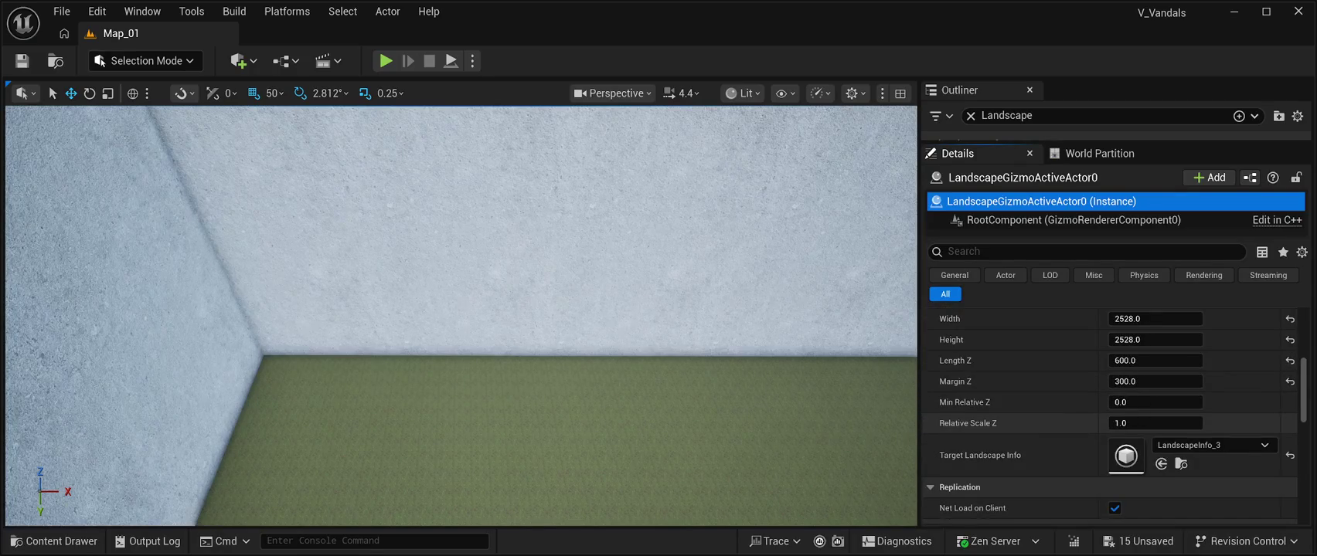
{"action": "scroll", "coordinate": [1109, 416], "scroll_direction": "down", "scroll_amount": 8}
{"action": "scroll", "coordinate": [1109, 416], "scroll_direction": "down", "scroll_amount": 10}
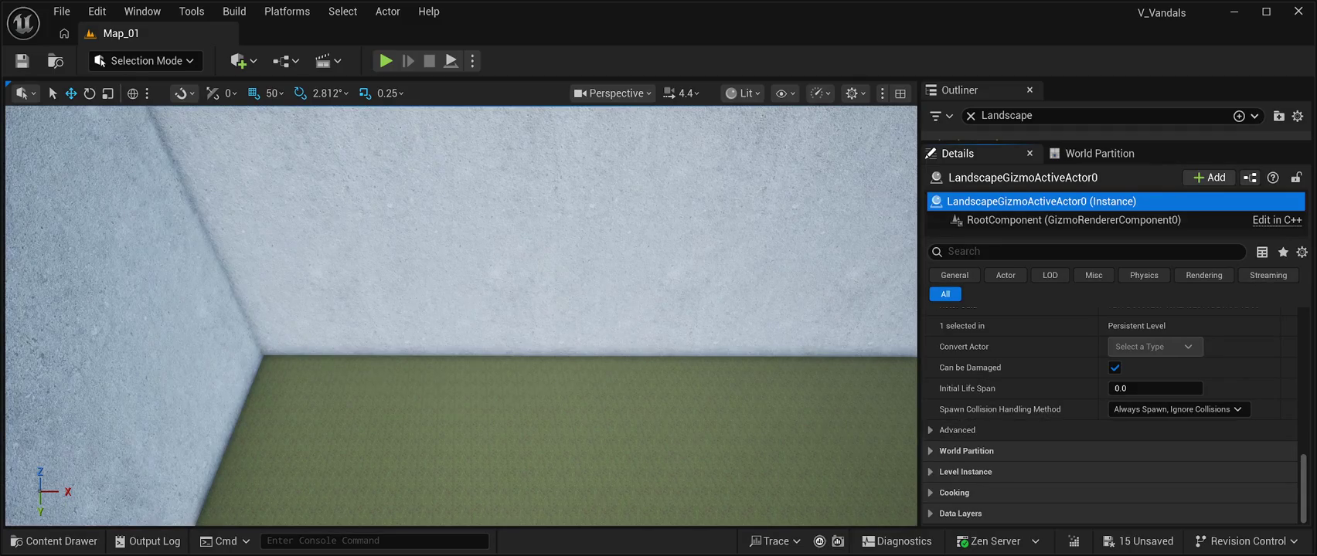
{"action": "left_click", "coordinate": [959, 430]}
{"action": "scroll", "coordinate": [1109, 414], "scroll_direction": "down", "scroll_amount": 5}
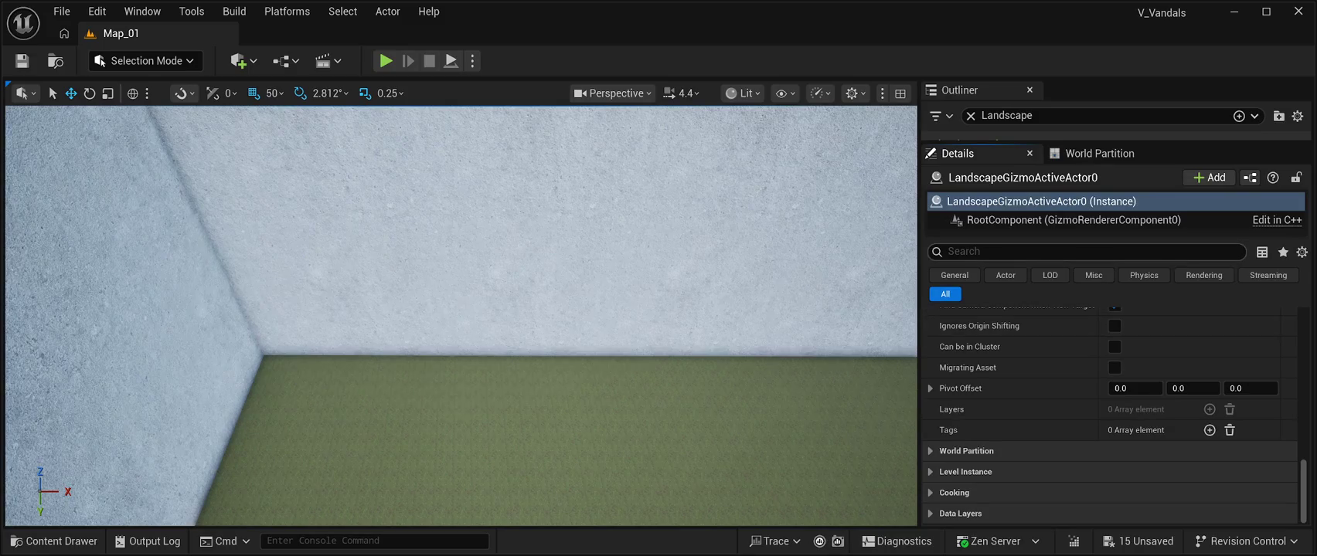
Search the gizmo's properties for 'nanit', find nothing, clear it, and enlarge the Landscape list
{"action": "left_click", "coordinate": [948, 251]}
{"action": "type", "text": "nanit"}
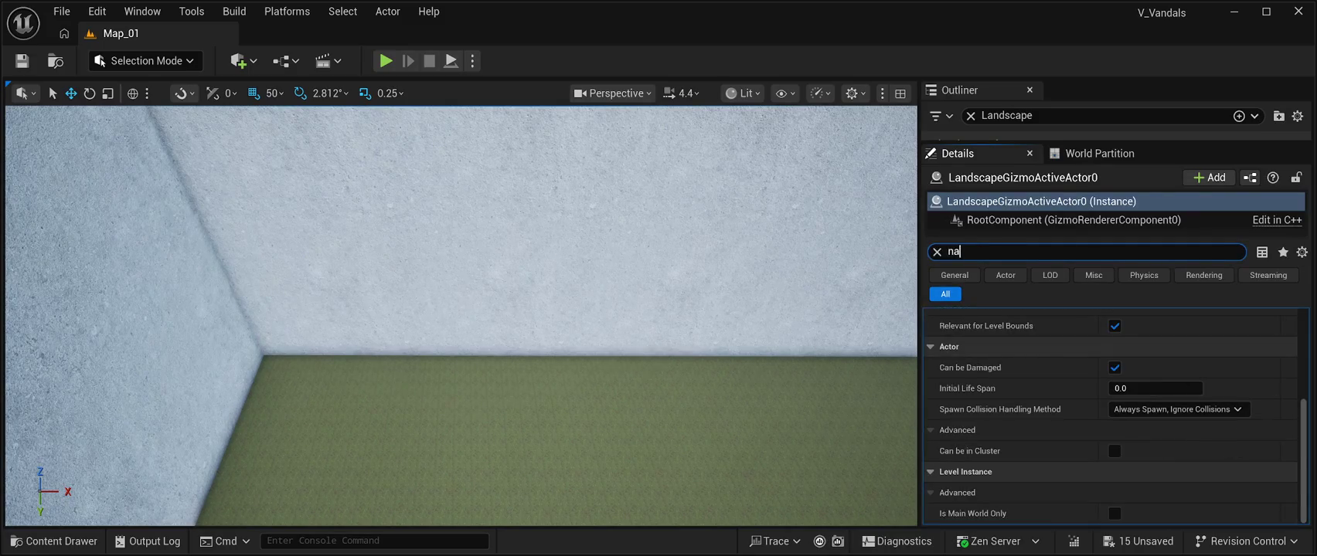
{"action": "key", "text": "BackSpace"}
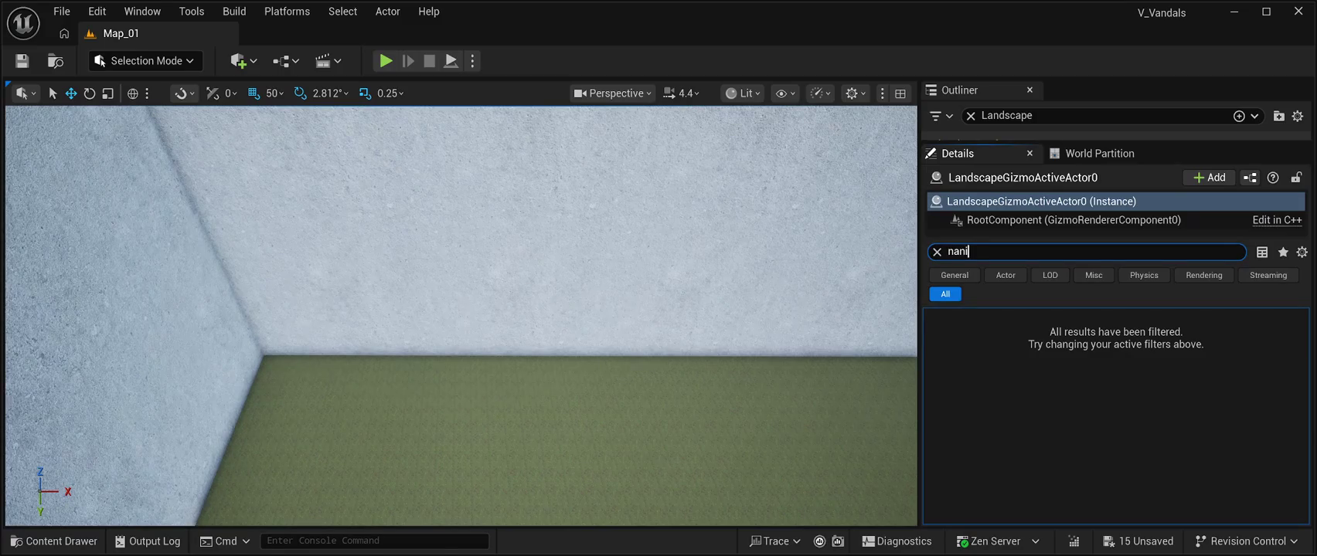
{"action": "key", "text": "BackSpace"}
{"action": "key", "text": "BackSpace"}
{"action": "key", "text": "BackSpace"}
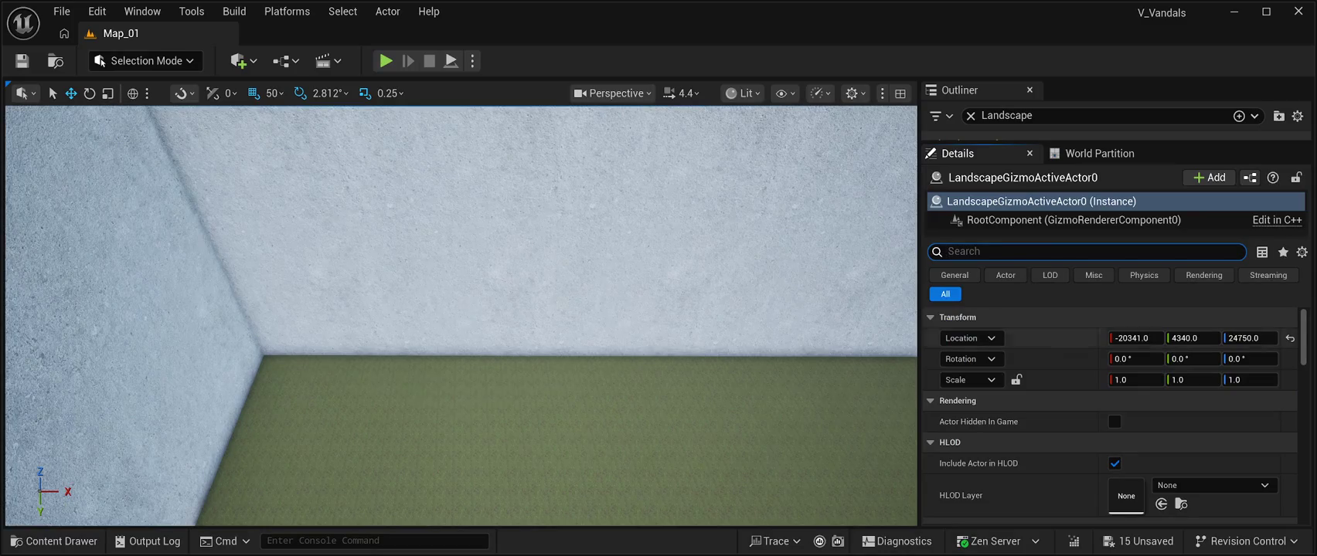
{"action": "scroll", "coordinate": [1110, 418], "scroll_direction": "down", "scroll_amount": 2}
{"action": "scroll", "coordinate": [1110, 418], "scroll_direction": "up", "scroll_amount": 3}
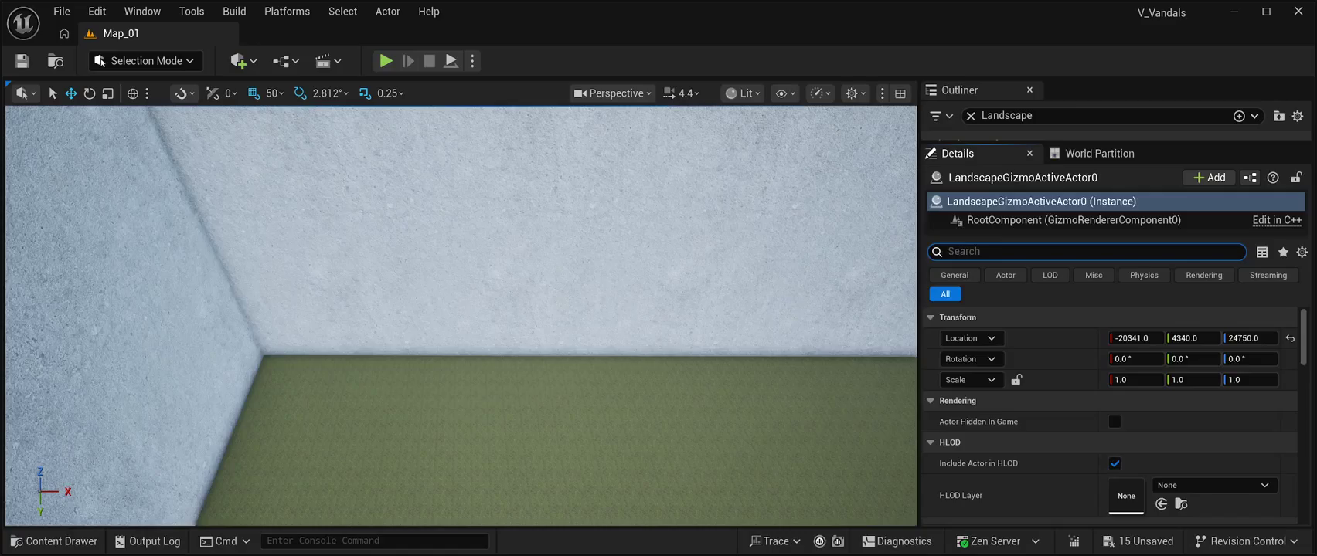
{"action": "left_click_drag", "start_coordinate": [1113, 143], "coordinate": [1113, 381]}
Select the Landscape and filter its Details by 'nan'
{"action": "left_click", "coordinate": [1044, 174]}
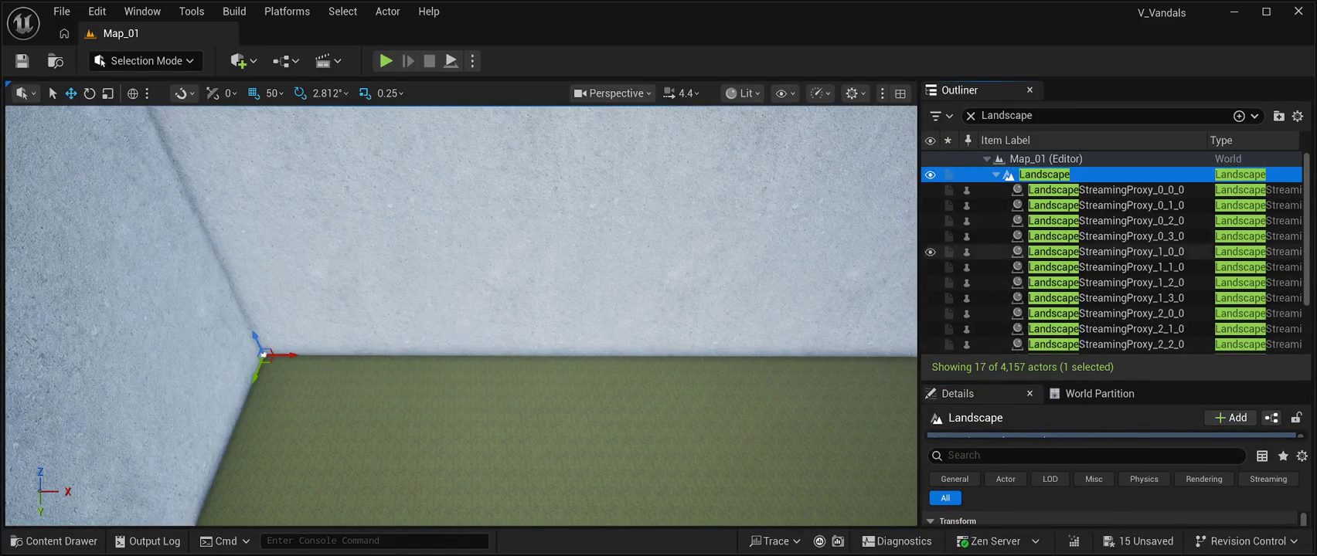
{"action": "left_click_drag", "start_coordinate": [1113, 381], "coordinate": [1113, 194]}
{"action": "left_click", "coordinate": [1082, 296]}
{"action": "type", "text": "nan"}
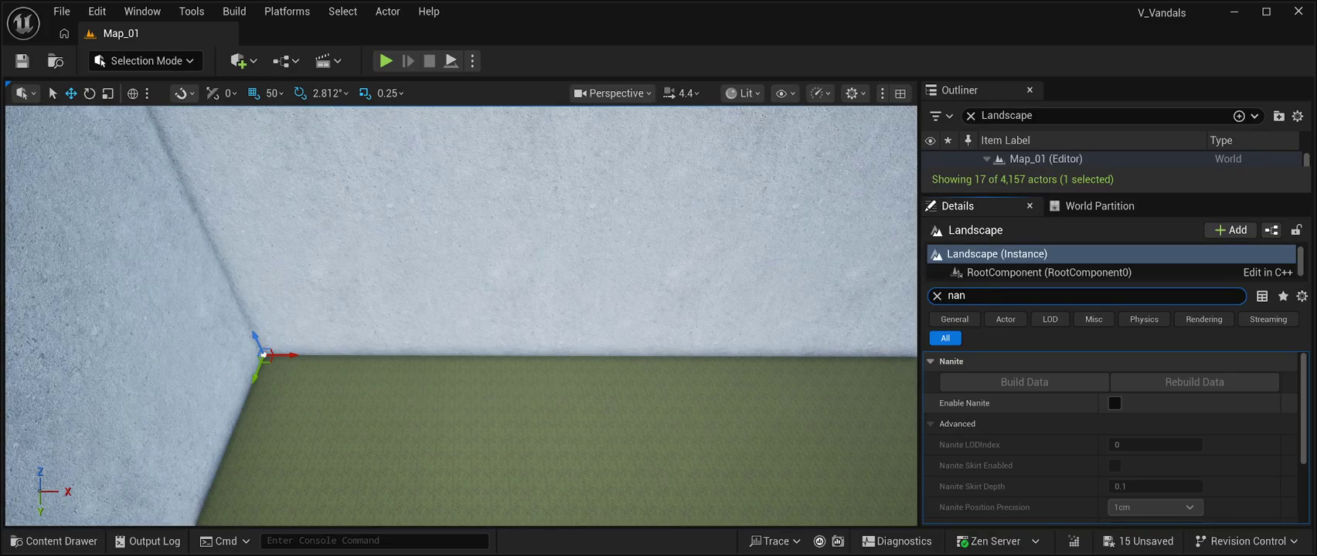
{"action": "scroll", "coordinate": [1113, 464], "scroll_direction": "down", "scroll_amount": 3}
{"action": "scroll", "coordinate": [1113, 438], "scroll_direction": "down", "scroll_amount": 1}
{"action": "scroll", "coordinate": [1113, 439], "scroll_direction": "up", "scroll_amount": 3}
Enable Nanite on the Landscape, rebuild its Nanite data, and save the level
{"action": "left_click", "coordinate": [1115, 402]}
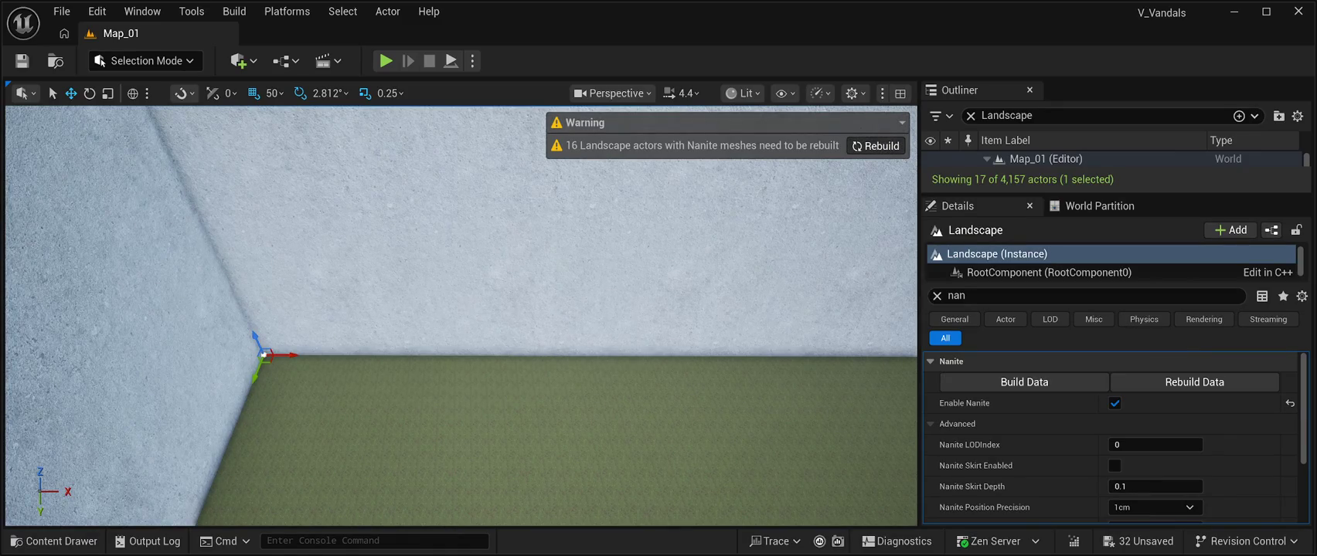
{"action": "left_click", "coordinate": [876, 146]}
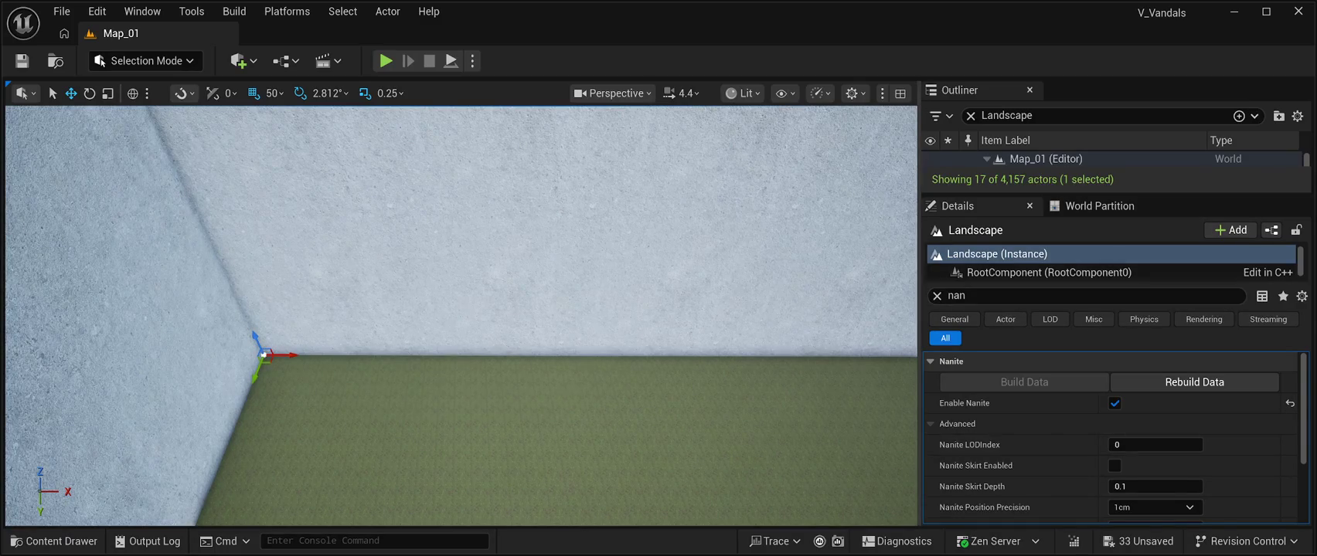
{"action": "left_click", "coordinate": [22, 61]}
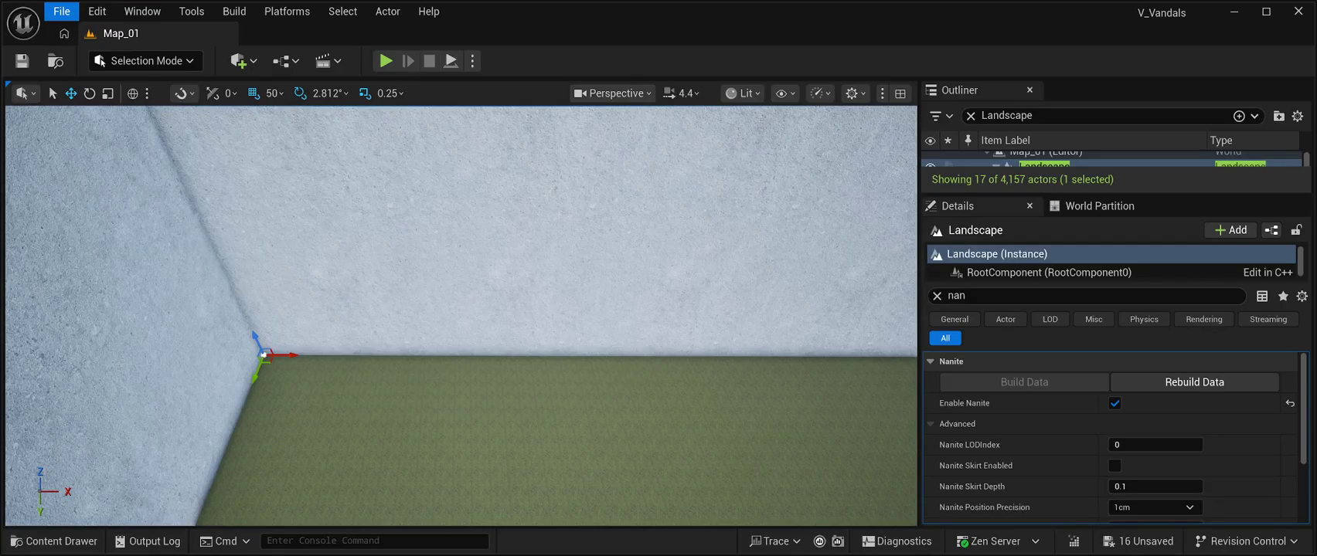
Save all remaining changes and turn the camera down toward the green ground
{"action": "key", "text": "ctrl+s"}
{"action": "mouse_move", "coordinate": [464, 309]}
{"action": "left_mouse_down"}
{"action": "mouse_move", "coordinate": [494, 378]}
{"action": "mouse_move", "coordinate": [510, 177]}
{"action": "mouse_move", "coordinate": [498, 290]}
{"action": "mouse_move", "coordinate": [499, 255]}
{"action": "mouse_move", "coordinate": [510, 251]}
{"action": "mouse_move", "coordinate": [510, 278]}
{"action": "mouse_move", "coordinate": [510, 247]}
{"action": "mouse_move", "coordinate": [541, 247]}
{"action": "mouse_move", "coordinate": [371, 247]}
{"action": "left_mouse_up"}
{"action": "scroll", "coordinate": [499, 248], "scroll_direction": "down", "scroll_amount": 3}
{"action": "scroll", "coordinate": [499, 286], "scroll_direction": "down", "scroll_amount": 2}
{"action": "scroll", "coordinate": [487, 248], "scroll_direction": "up", "scroll_amount": 3}
Select the starfield backdrop actor and expand the Outliner's Landscape list
{"action": "left_click", "coordinate": [541, 128]}
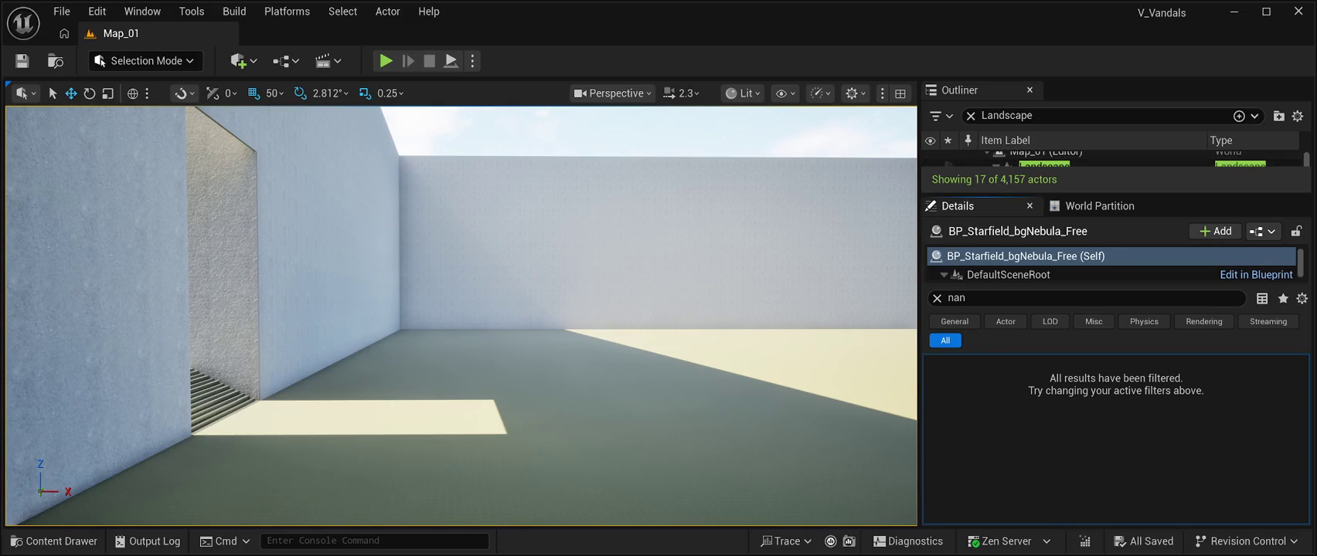
{"action": "left_click_drag", "start_coordinate": [1113, 195], "coordinate": [1113, 402]}
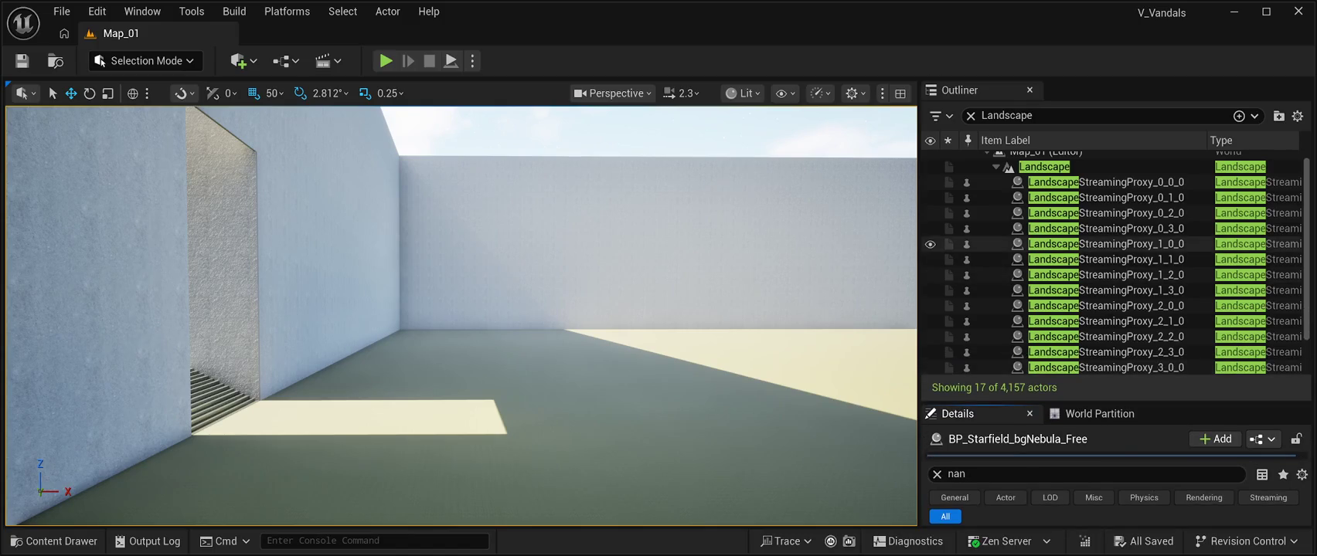
{"action": "scroll", "coordinate": [1113, 262], "scroll_direction": "up", "scroll_amount": 1}
Select the Landscape and filter its Details by 'landscape' to reveal the MI_sfjmafua material
{"action": "left_click", "coordinate": [1044, 174]}
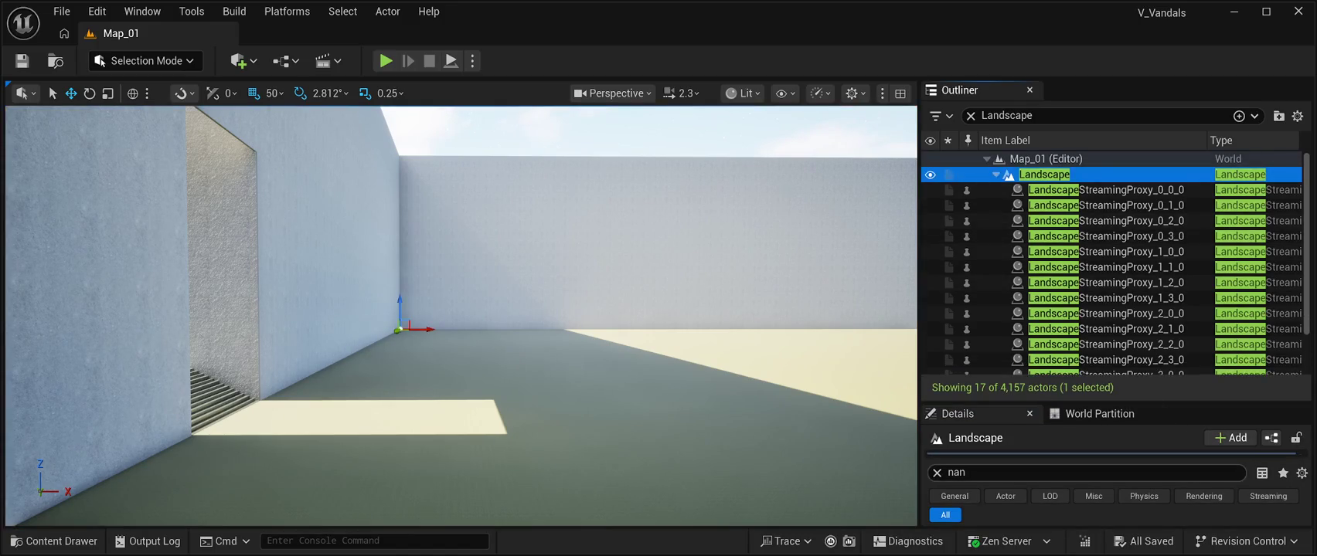
{"action": "left_click_drag", "start_coordinate": [1113, 403], "coordinate": [1113, 205]}
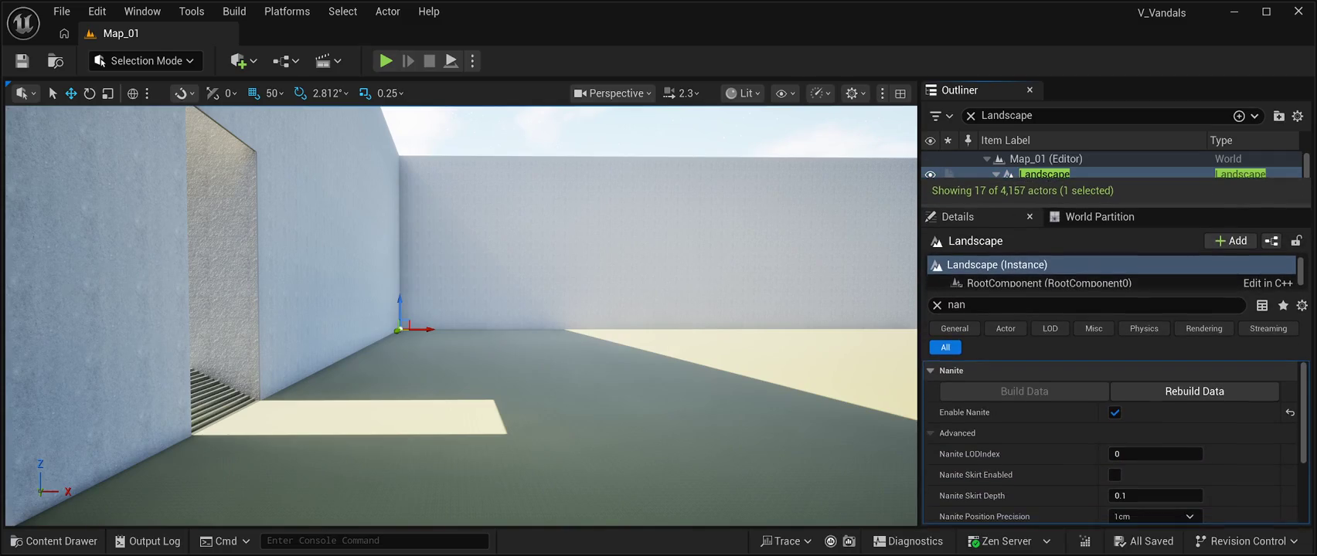
{"action": "scroll", "coordinate": [1113, 454], "scroll_direction": "down", "scroll_amount": 2}
{"action": "scroll", "coordinate": [1113, 441], "scroll_direction": "down", "scroll_amount": 2}
{"action": "scroll", "coordinate": [1113, 441], "scroll_direction": "up", "scroll_amount": 3}
{"action": "left_click", "coordinate": [956, 304]}
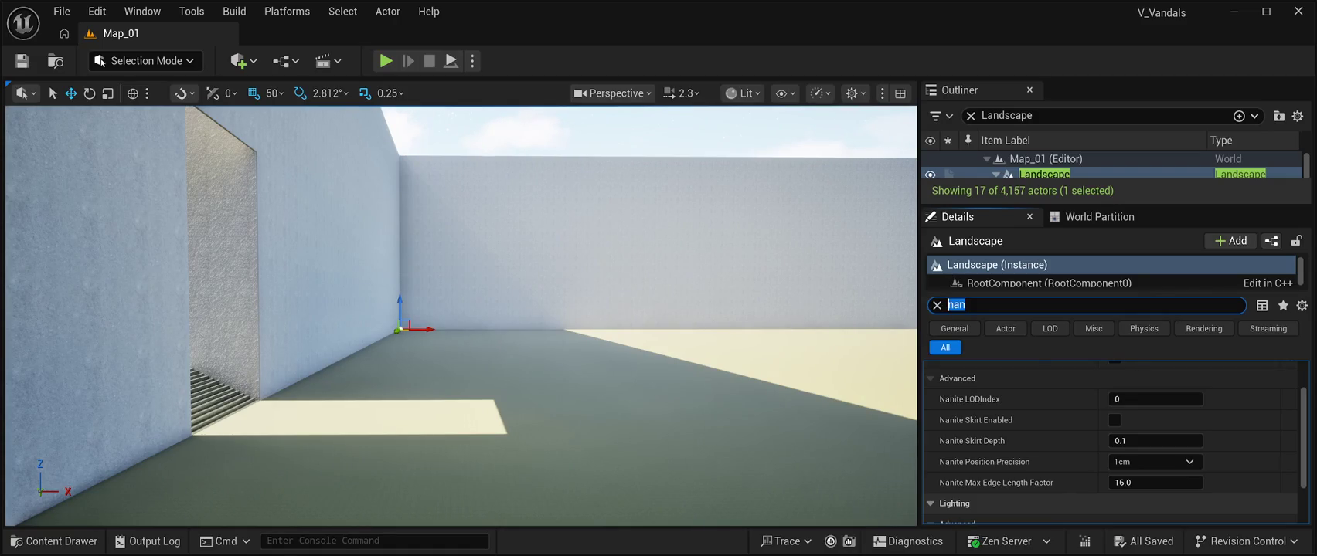
{"action": "type", "text": "landscape"}
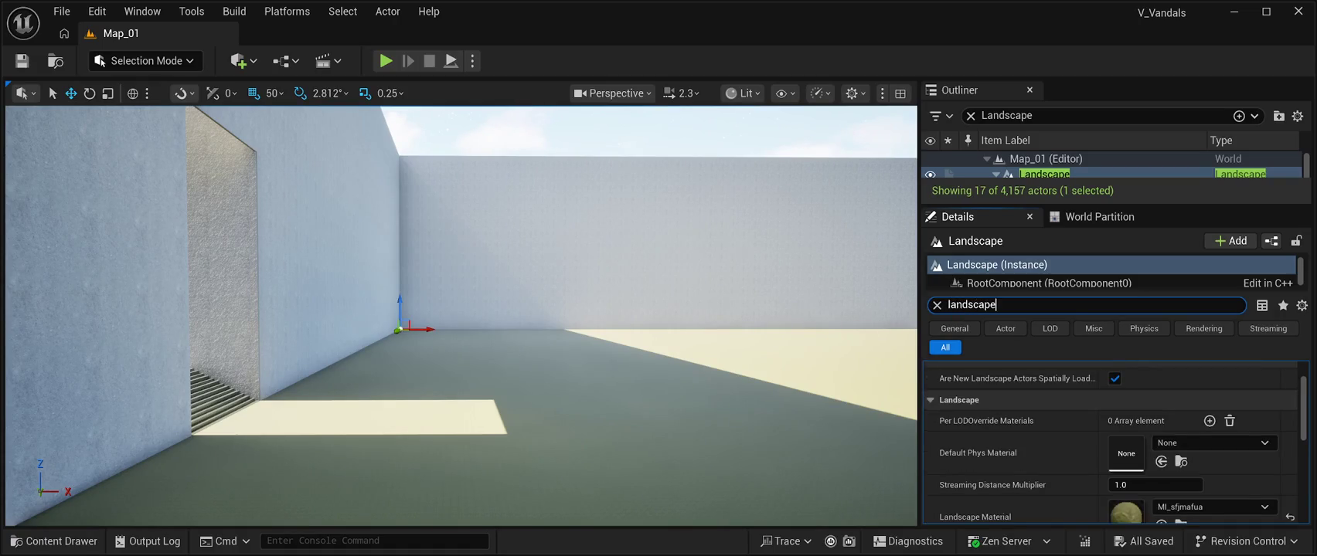
{"action": "scroll", "coordinate": [1113, 421], "scroll_direction": "down", "scroll_amount": 3}
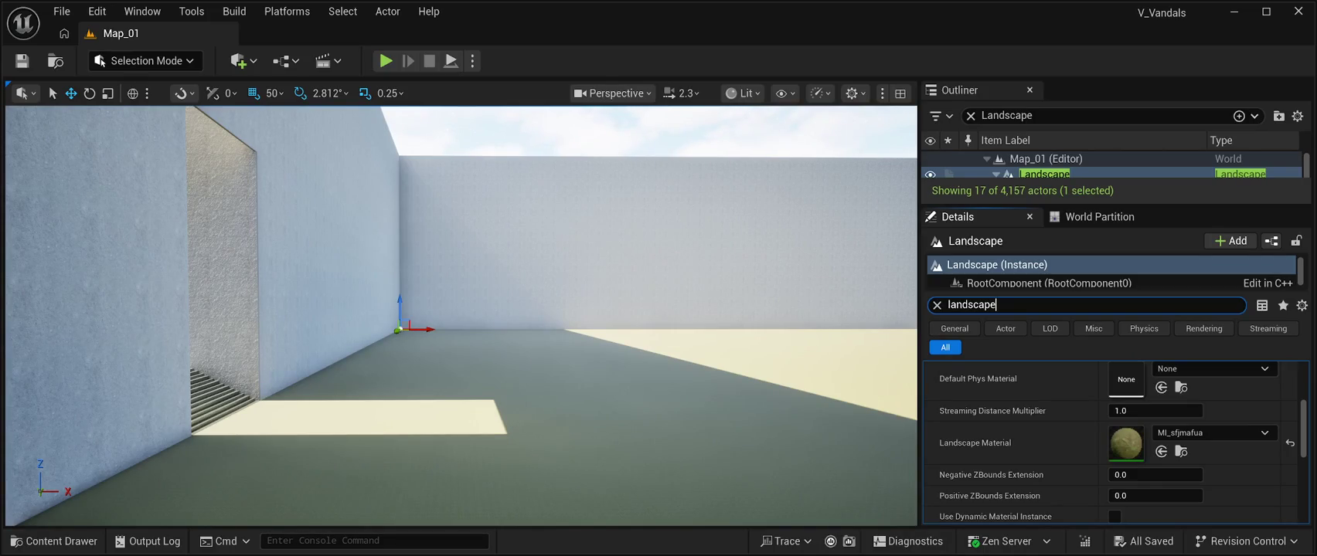
{"action": "left_click", "coordinate": [54, 541]}
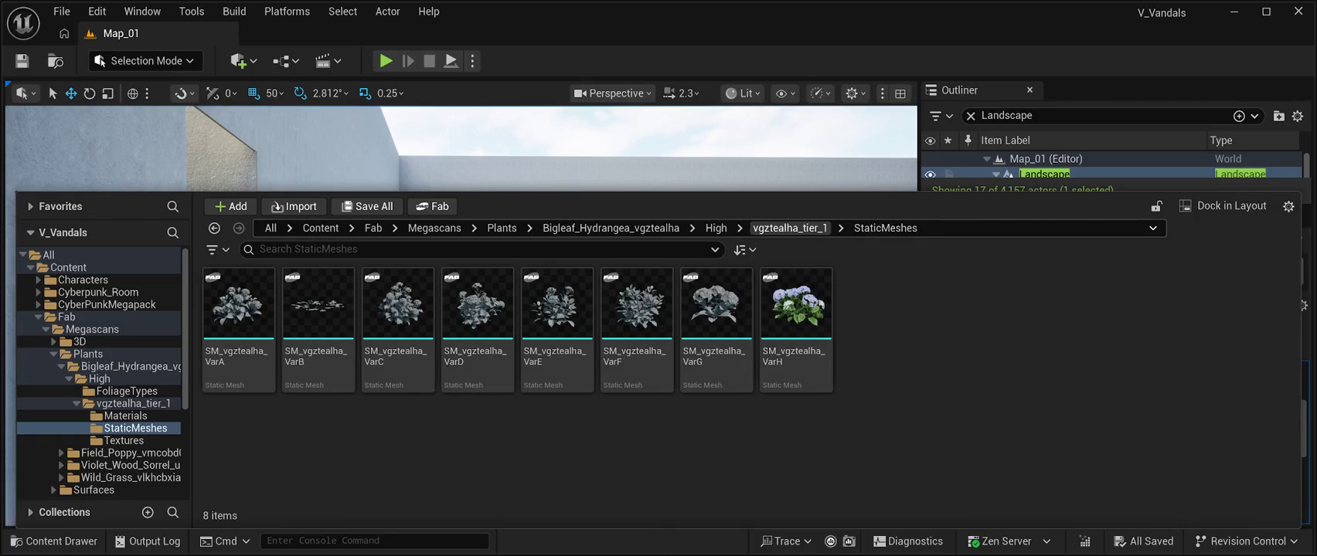
{"action": "left_click", "coordinate": [789, 228]}
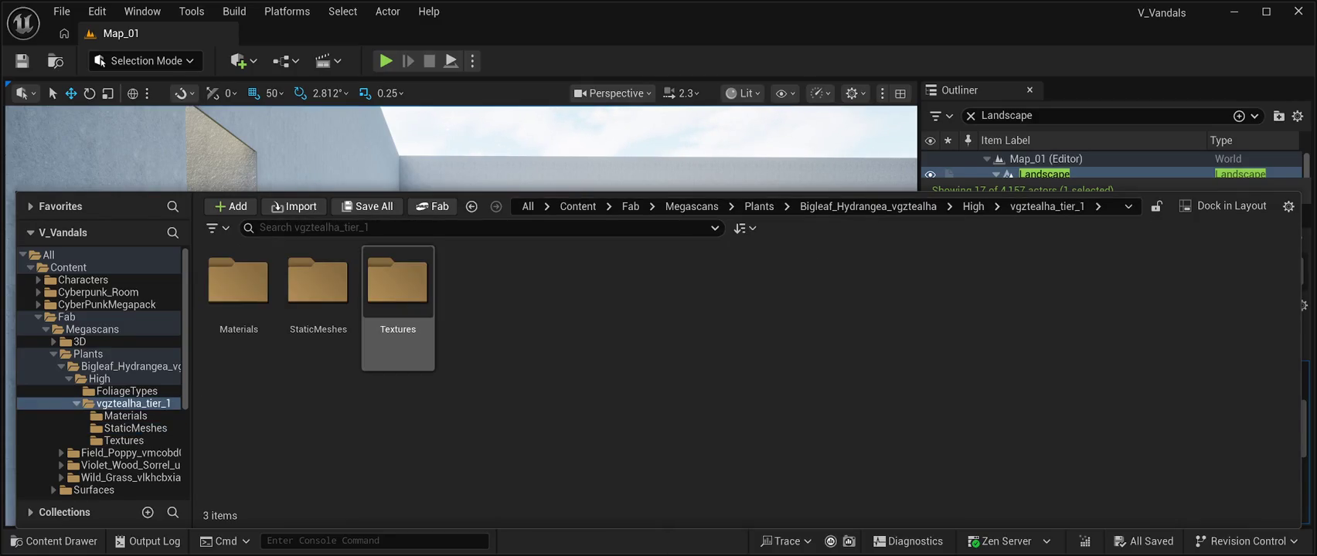
{"action": "double_click", "coordinate": [398, 286]}
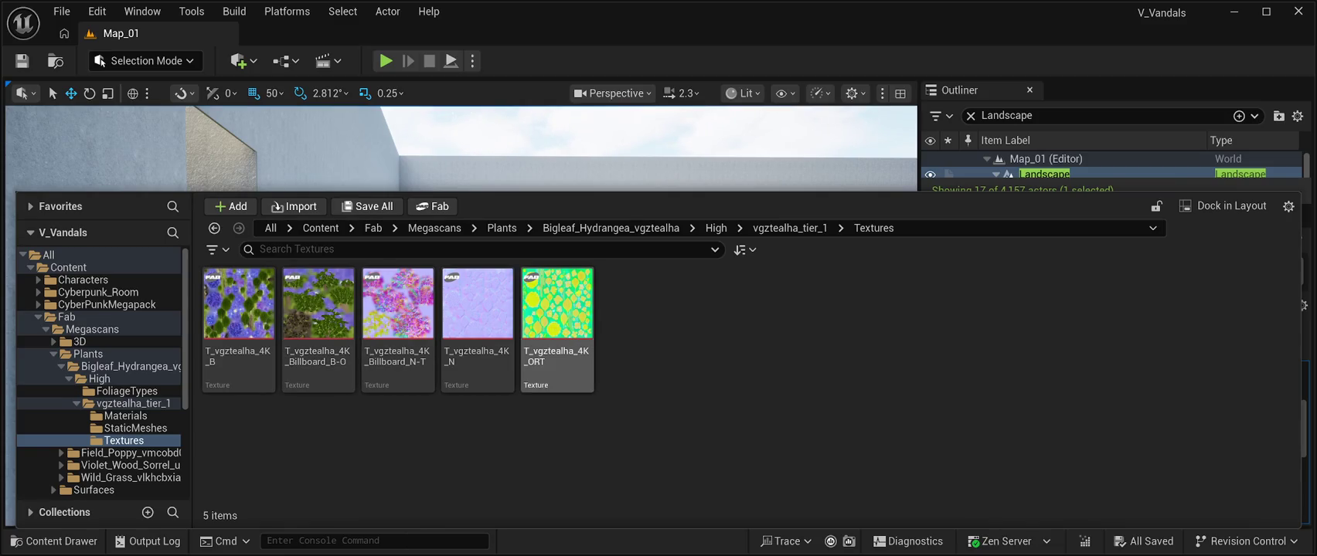
{"action": "left_click", "coordinate": [790, 228]}
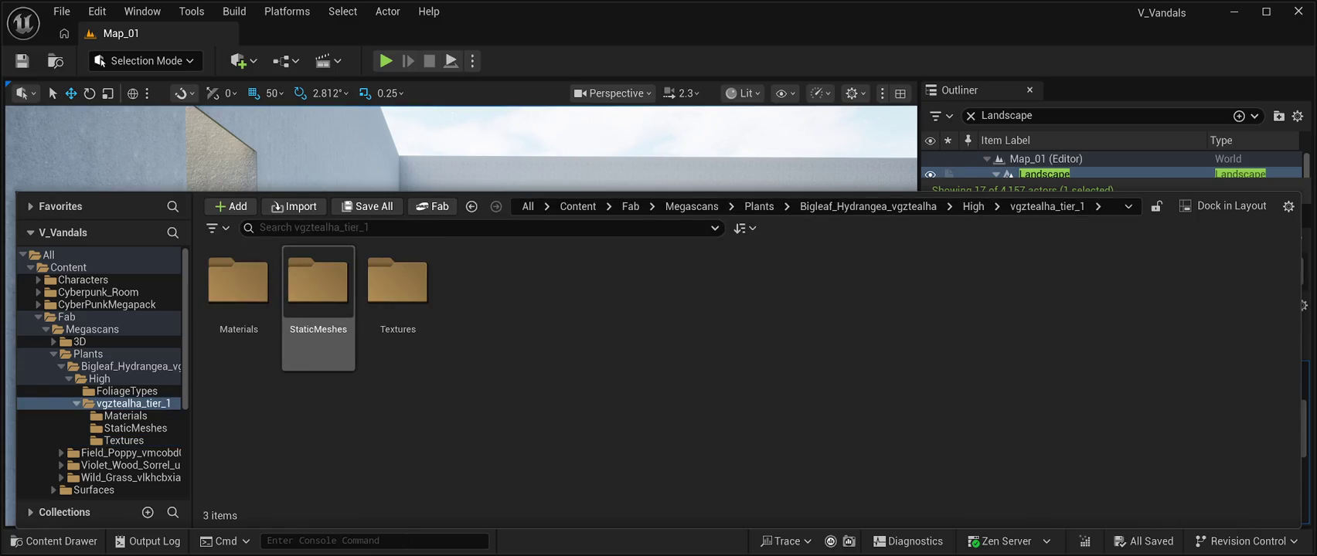
{"action": "double_click", "coordinate": [238, 282]}
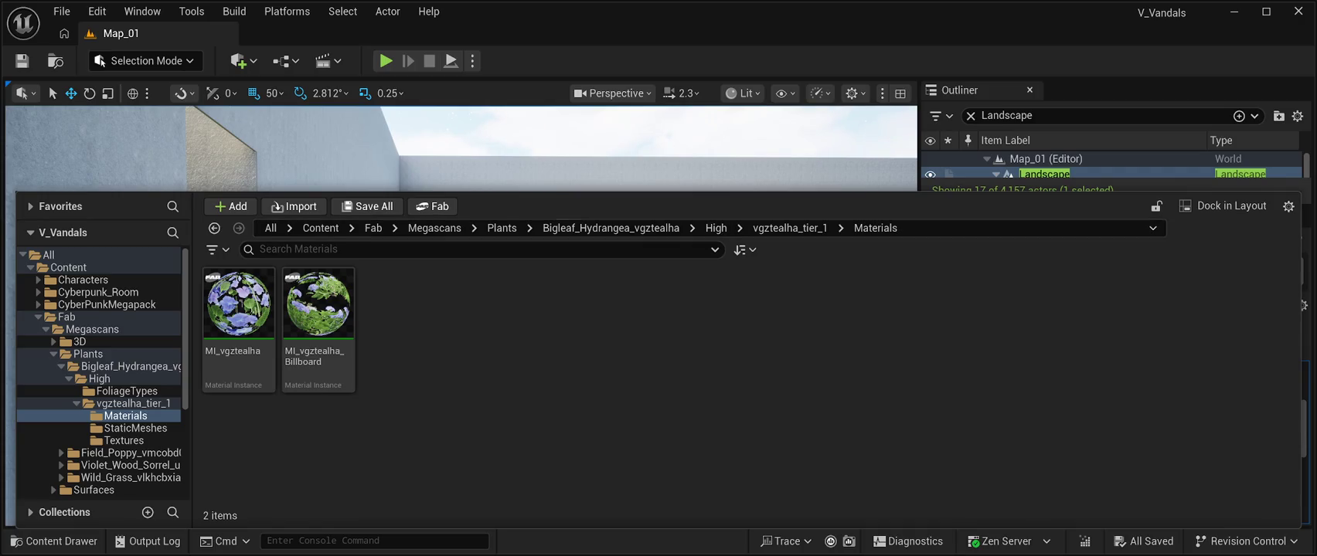
{"action": "left_click", "coordinate": [790, 228]}
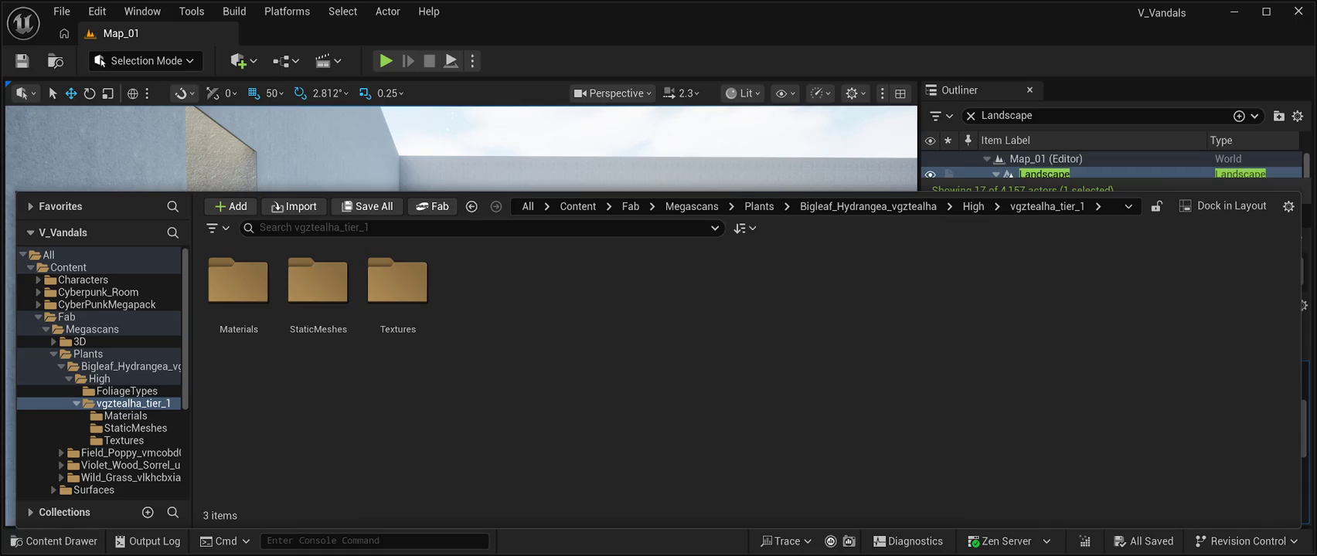
{"action": "key", "text": "ctrl+space"}
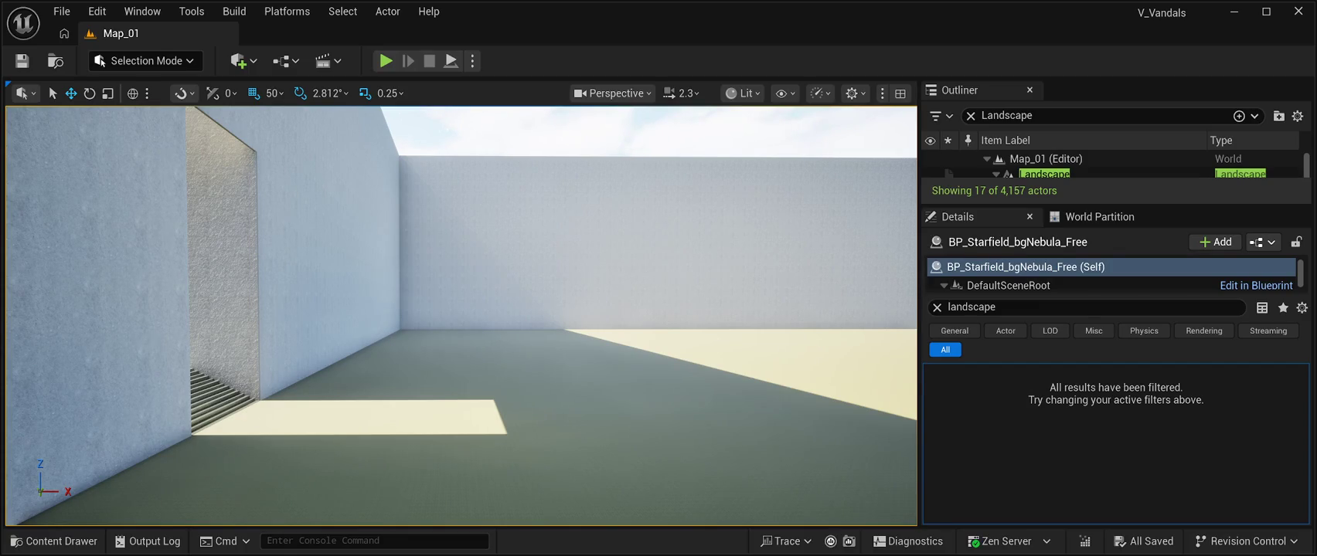
Switch into Foliage Mode with Shift+3, browse its panel, then move to Landscape Mode
{"action": "key", "text": "ctrl+space"}
{"action": "key", "text": "ctrl+space"}
{"action": "key", "text": "shift+3"}
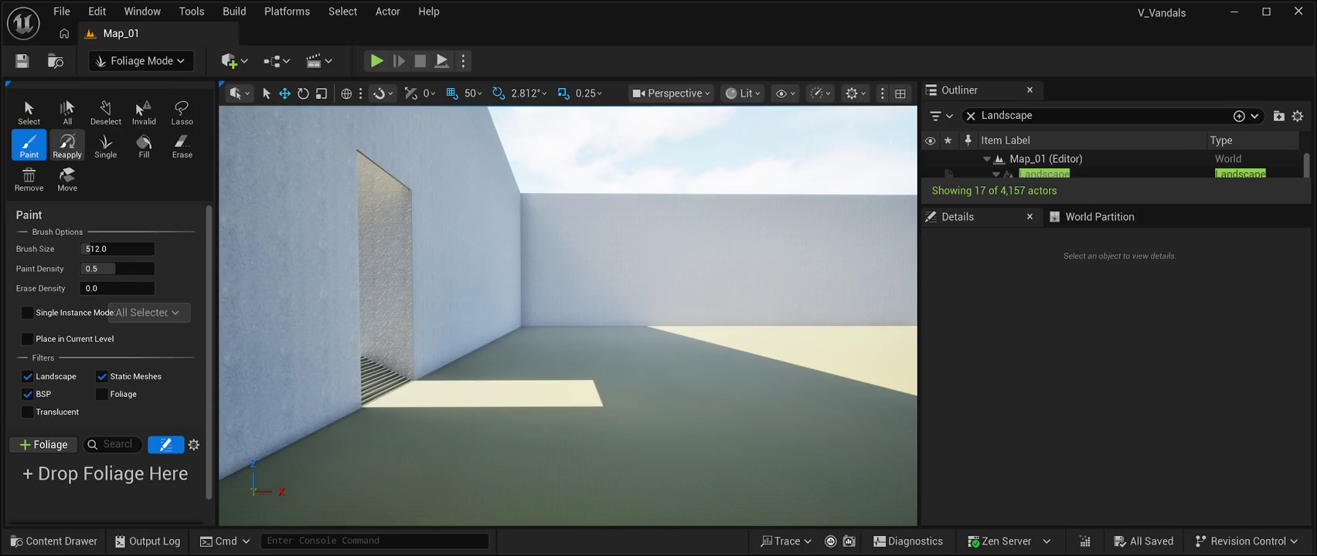
{"action": "scroll", "coordinate": [110, 364], "scroll_direction": "down", "scroll_amount": 1}
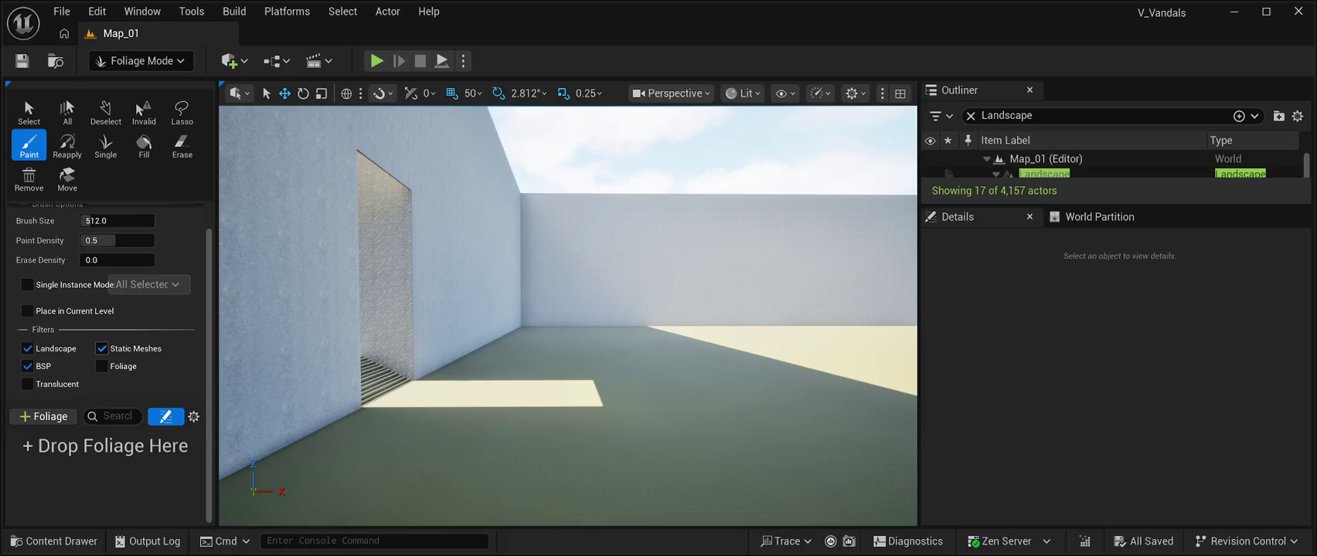
{"action": "scroll", "coordinate": [110, 364], "scroll_direction": "up", "scroll_amount": 1}
{"action": "scroll", "coordinate": [110, 364], "scroll_direction": "down", "scroll_amount": 1}
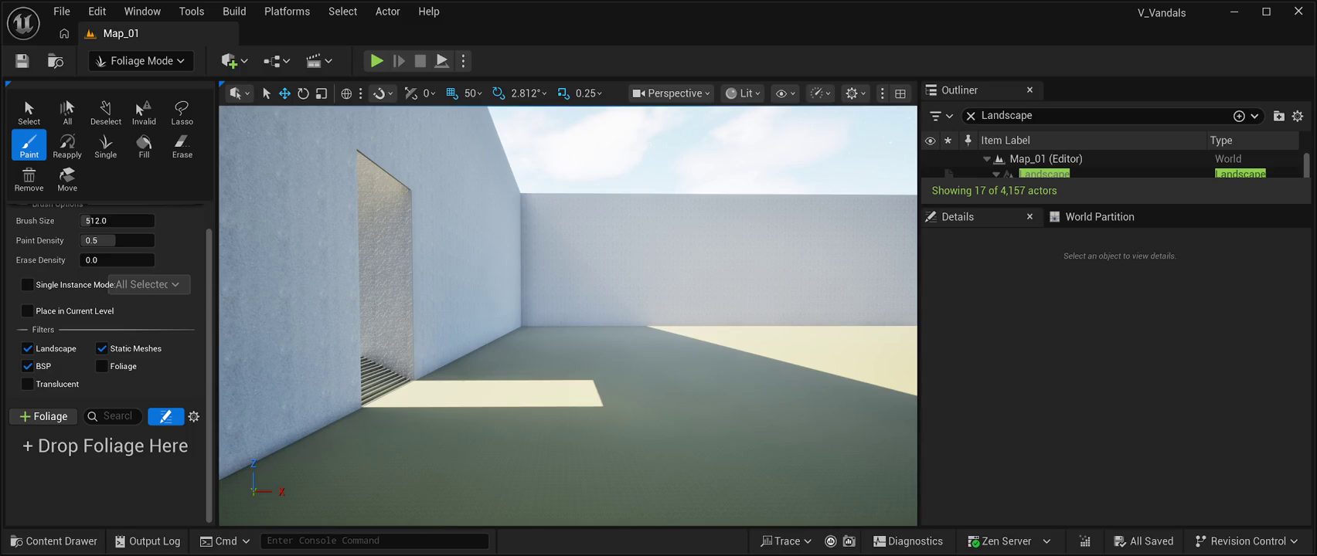
{"action": "key", "text": "shift+2"}
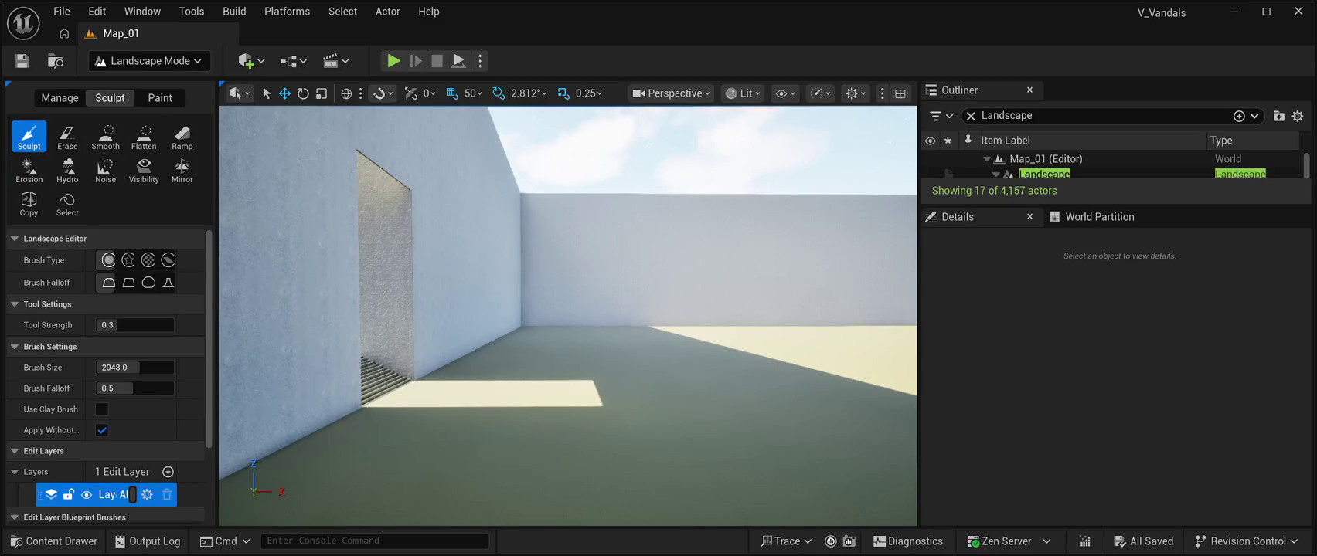
Open the landscape Paint tools and try Use Target Value, leaving it off at 1.0
{"action": "scroll", "coordinate": [78, 429], "scroll_direction": "down", "scroll_amount": 3}
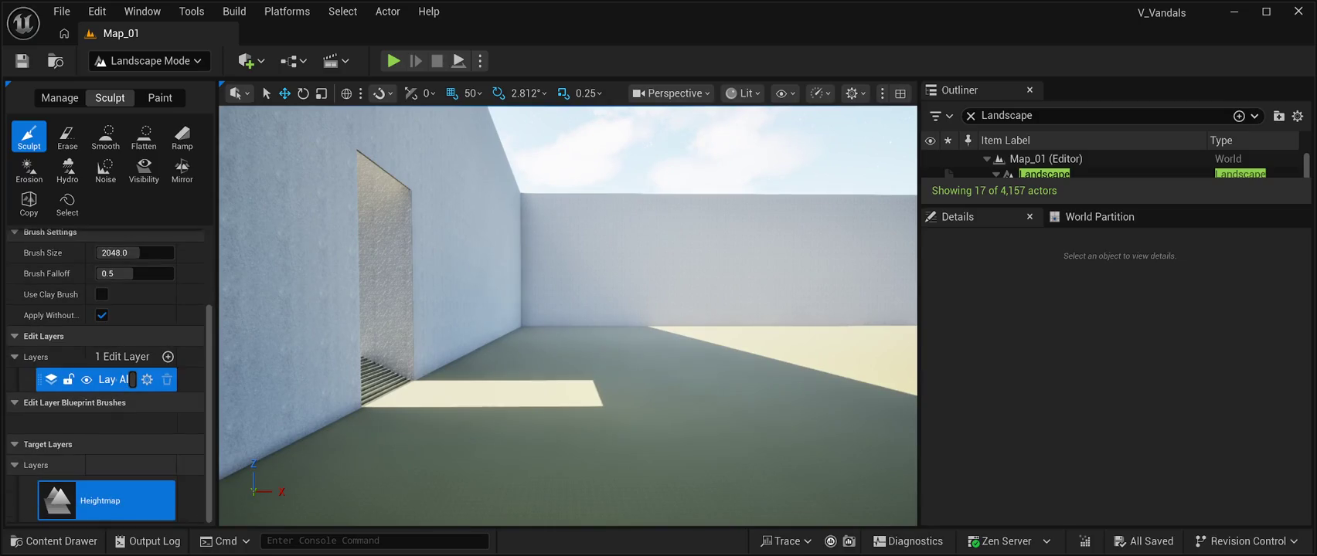
{"action": "scroll", "coordinate": [106, 379], "scroll_direction": "up", "scroll_amount": 2}
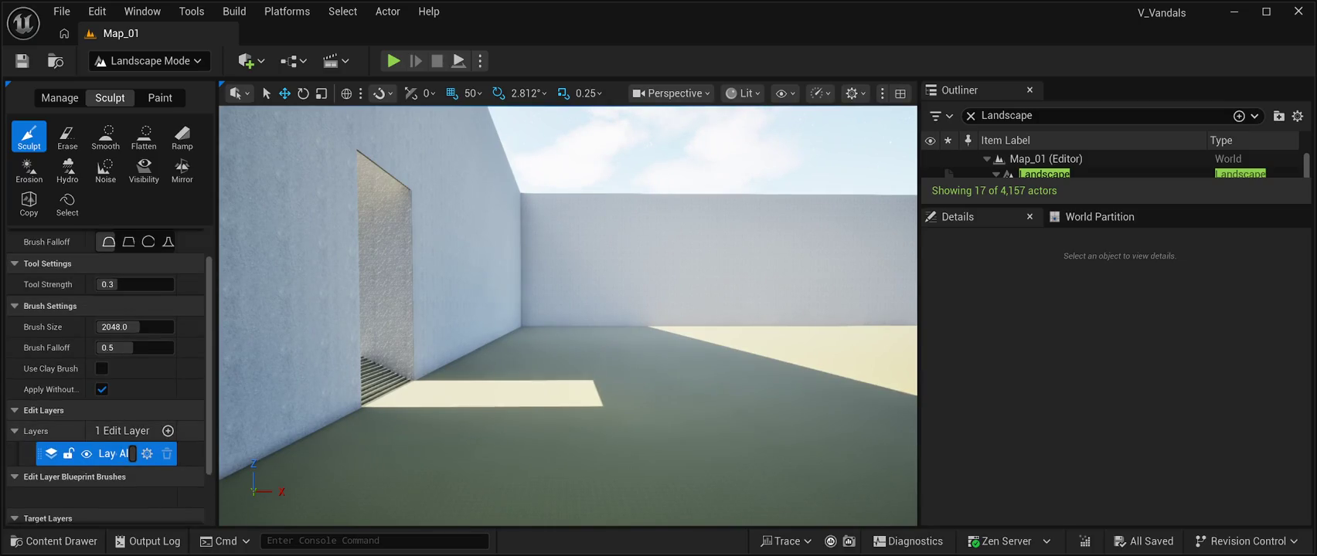
{"action": "left_click", "coordinate": [160, 97]}
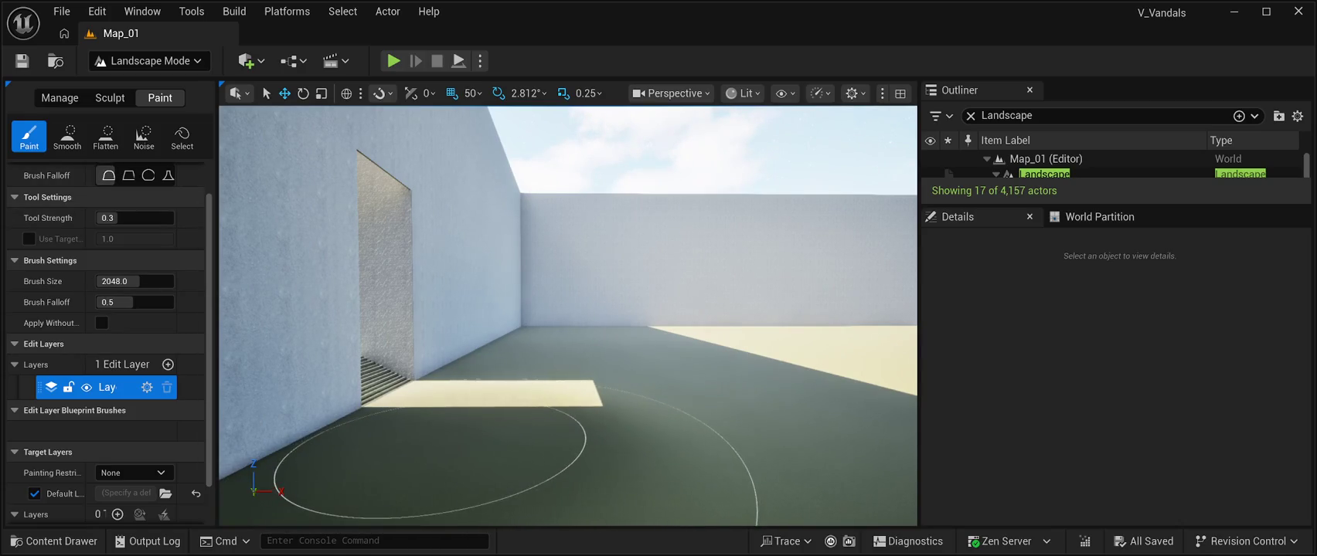
{"action": "left_click", "coordinate": [108, 218]}
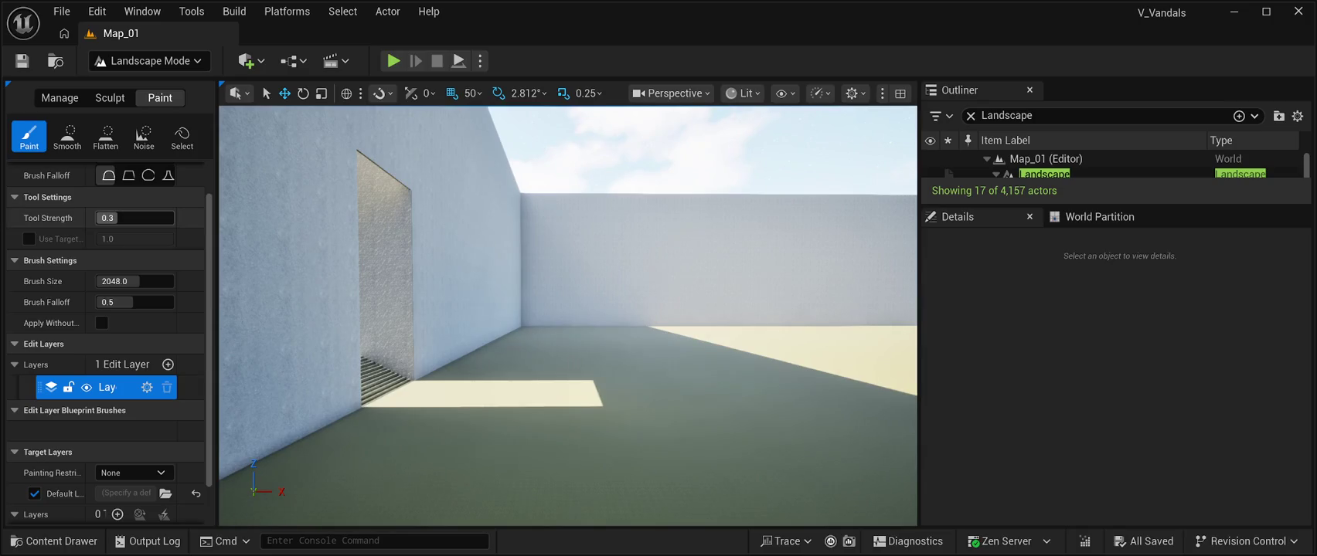
{"action": "left_click", "coordinate": [108, 218]}
{"action": "key", "text": "Return"}
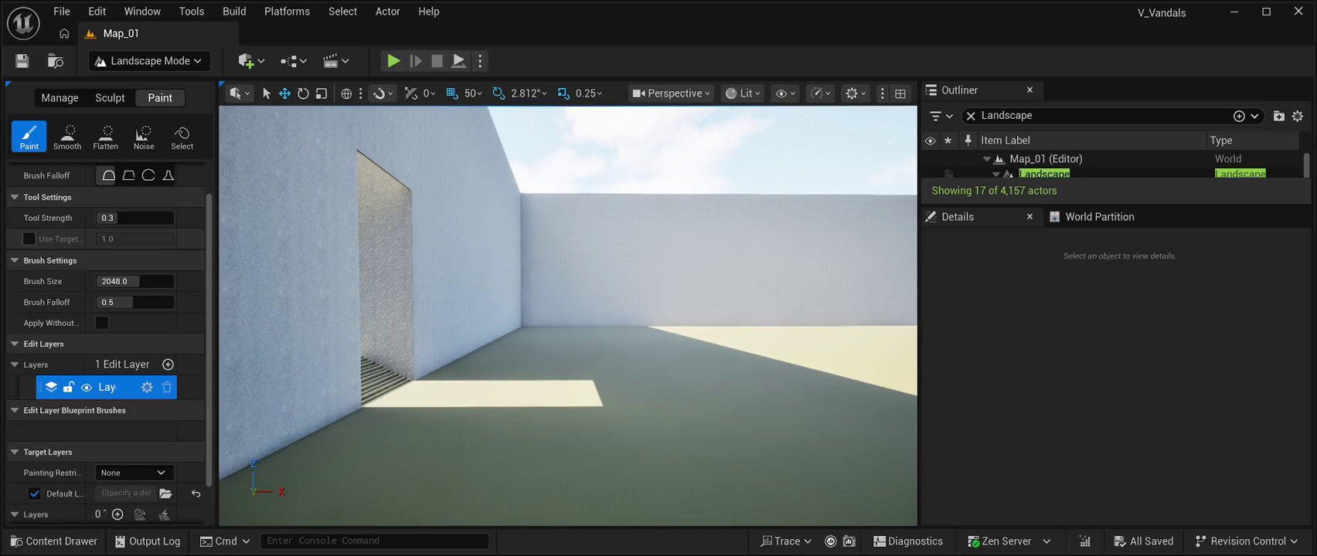
{"action": "left_click", "coordinate": [28, 238]}
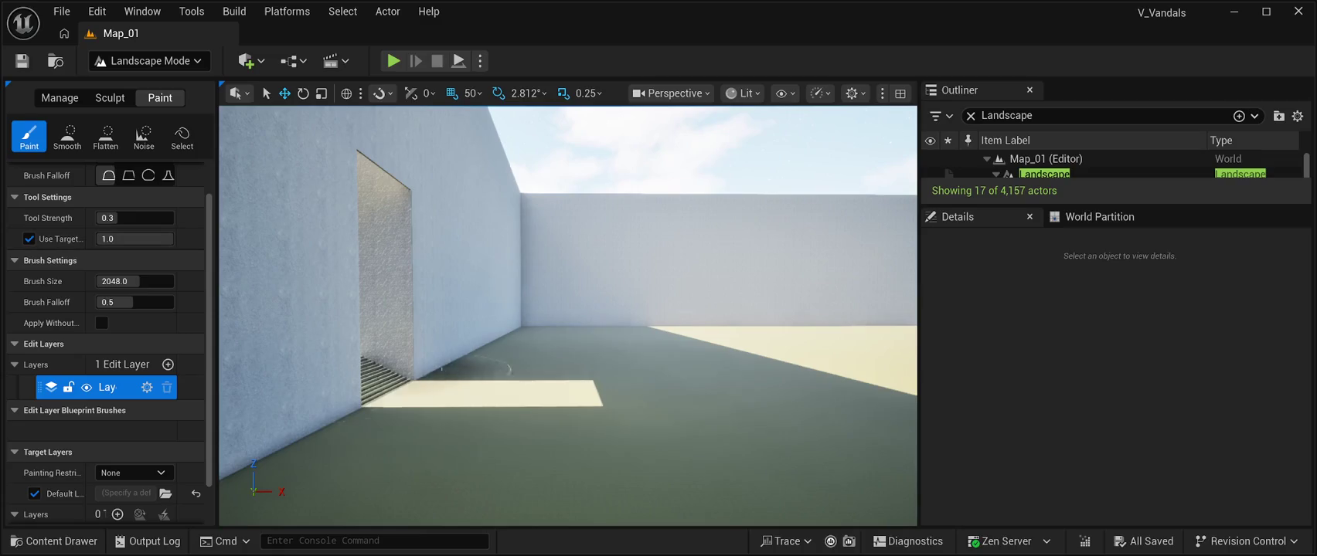
{"action": "left_click_drag", "start_coordinate": [135, 238], "coordinate": [101, 239]}
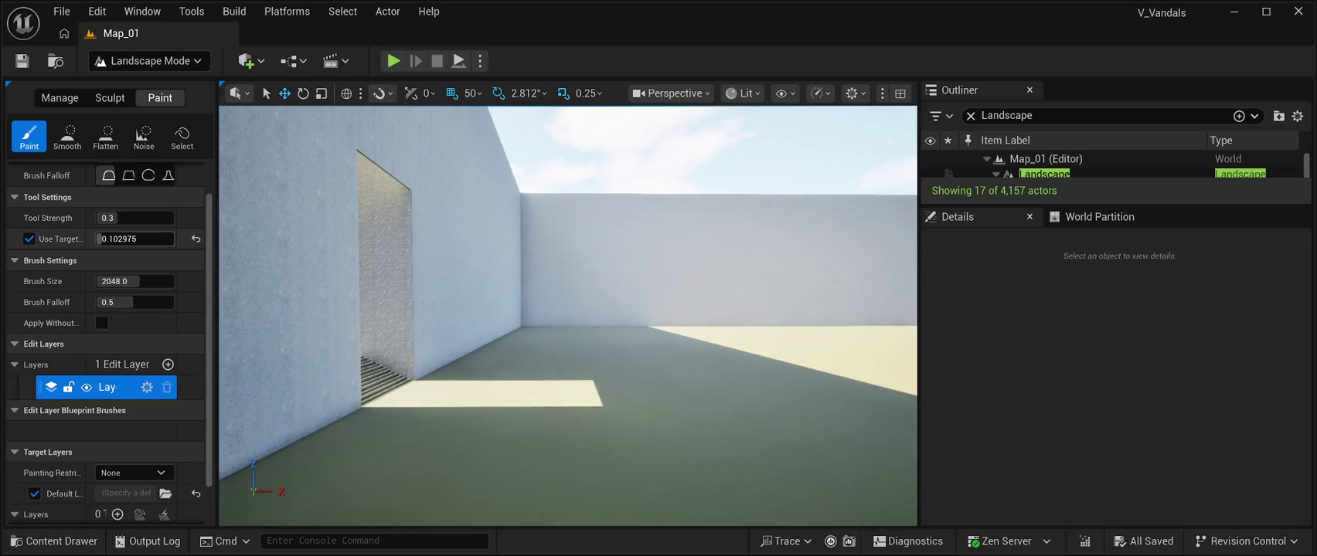
{"action": "left_click", "coordinate": [195, 239]}
{"action": "left_click", "coordinate": [30, 238]}
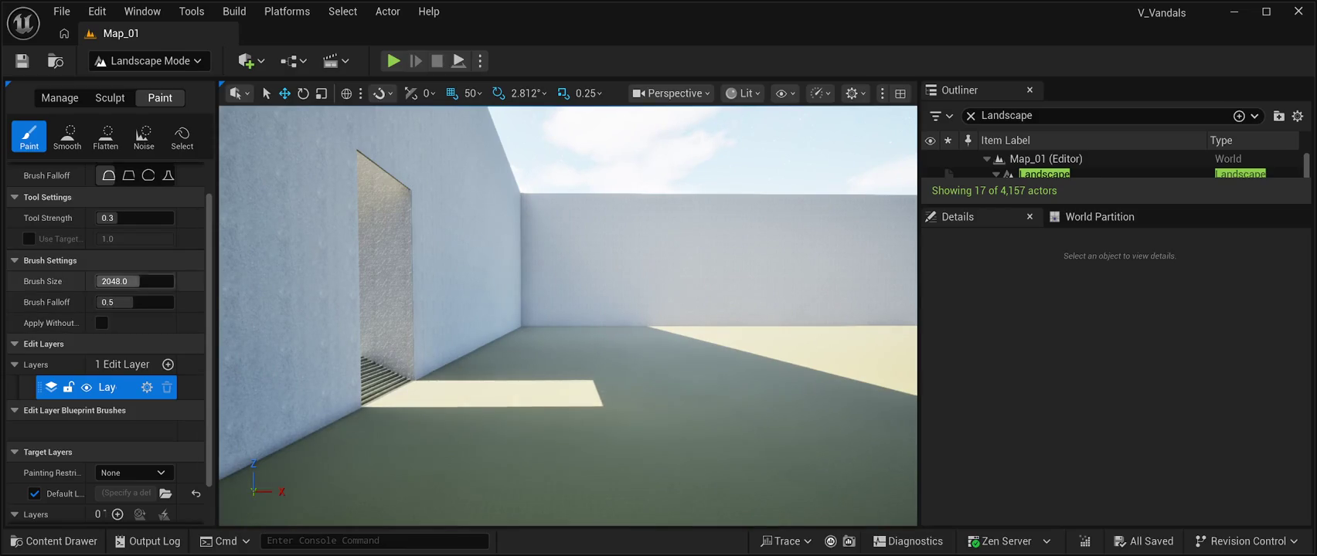
Shrink the paint brush size to about 198.44
{"action": "left_click", "coordinate": [135, 281]}
{"action": "type", "text": "184.740265"}
{"action": "left_click_drag", "start_coordinate": [135, 281], "coordinate": [147, 282]}
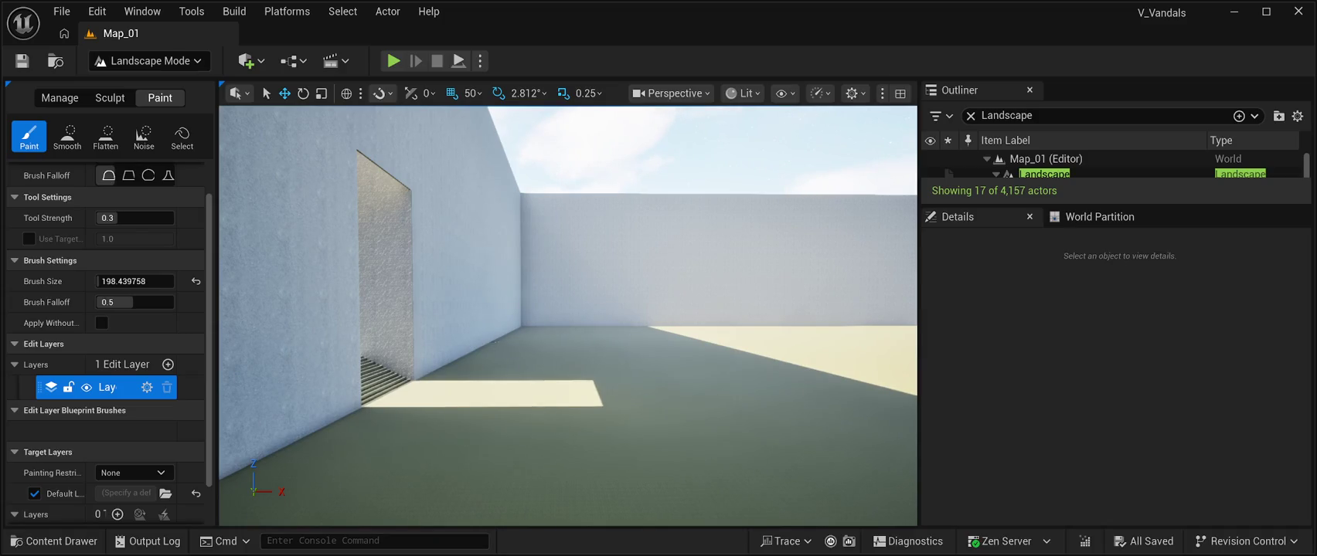
{"action": "scroll", "coordinate": [106, 340], "scroll_direction": "down", "scroll_amount": 1}
{"action": "scroll", "coordinate": [106, 340], "scroll_direction": "down", "scroll_amount": 2}
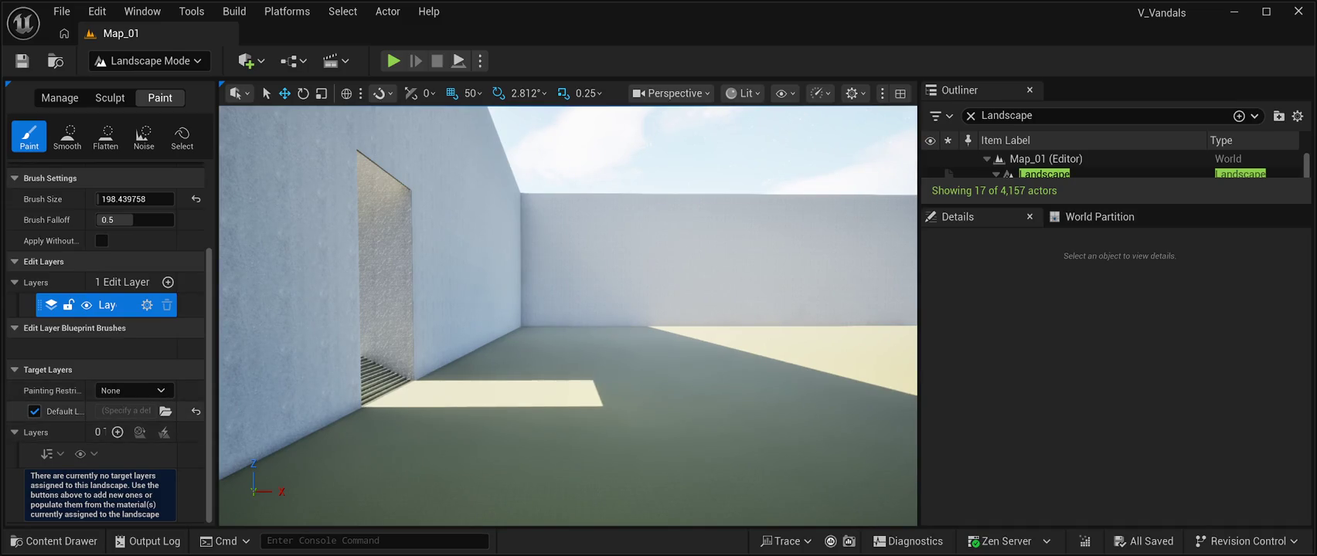
Try the default layer setting and a new target layer, then revert so no target layers remain
{"action": "left_click", "coordinate": [166, 411]}
{"action": "key", "text": "ctrl+z"}
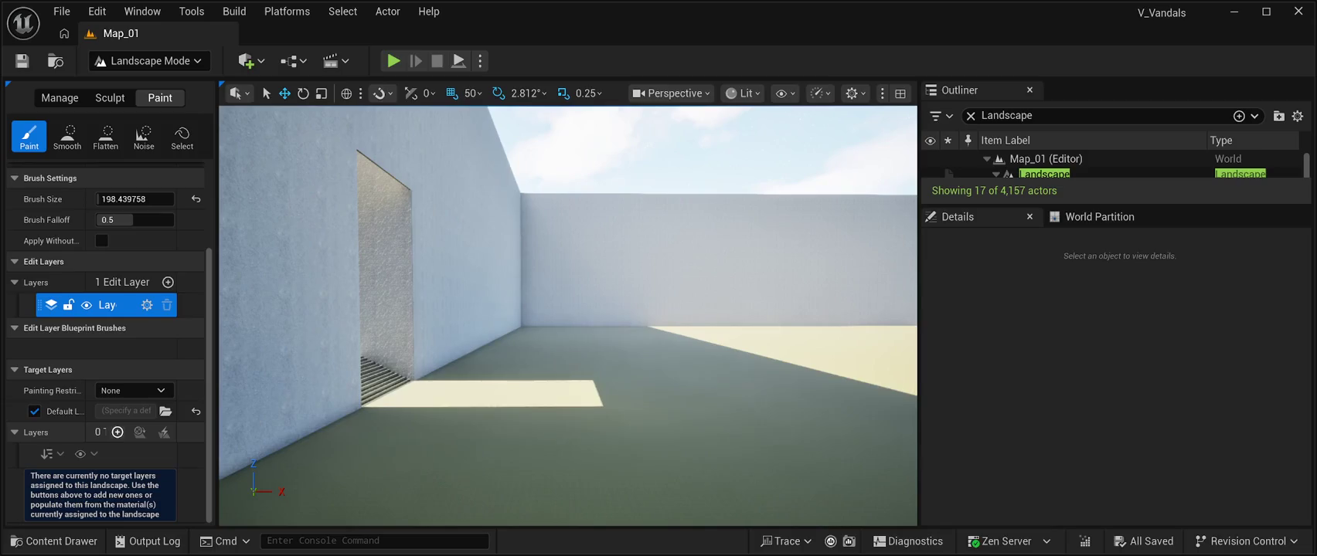
{"action": "left_click", "coordinate": [118, 432]}
{"action": "scroll", "coordinate": [118, 432], "scroll_direction": "down", "scroll_amount": 1}
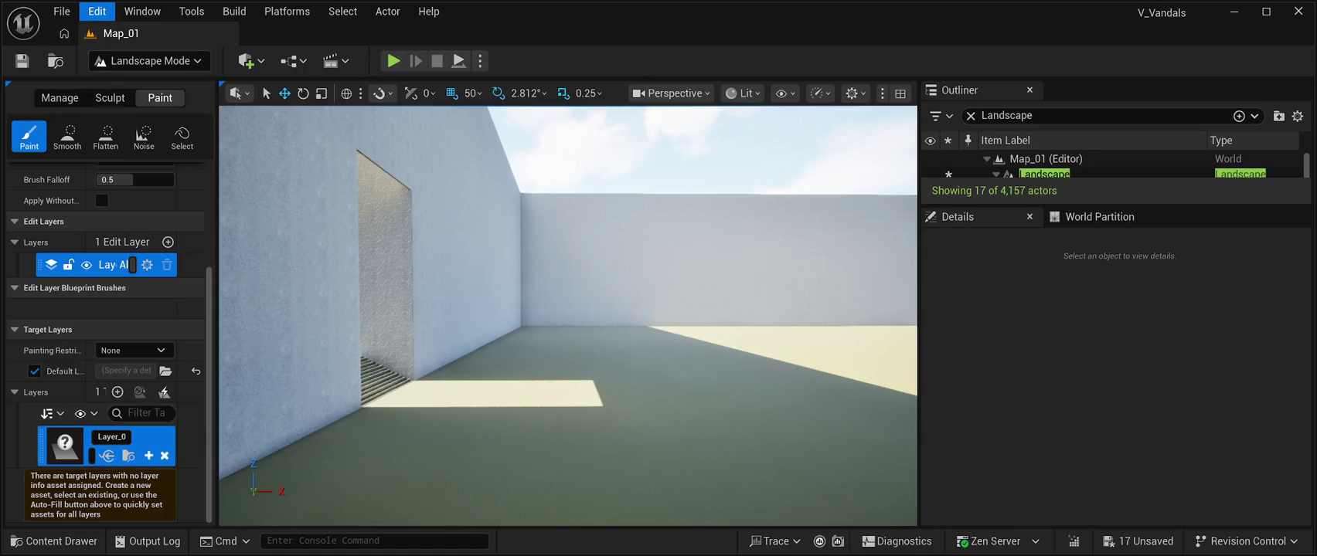
{"action": "key", "text": "ctrl+z"}
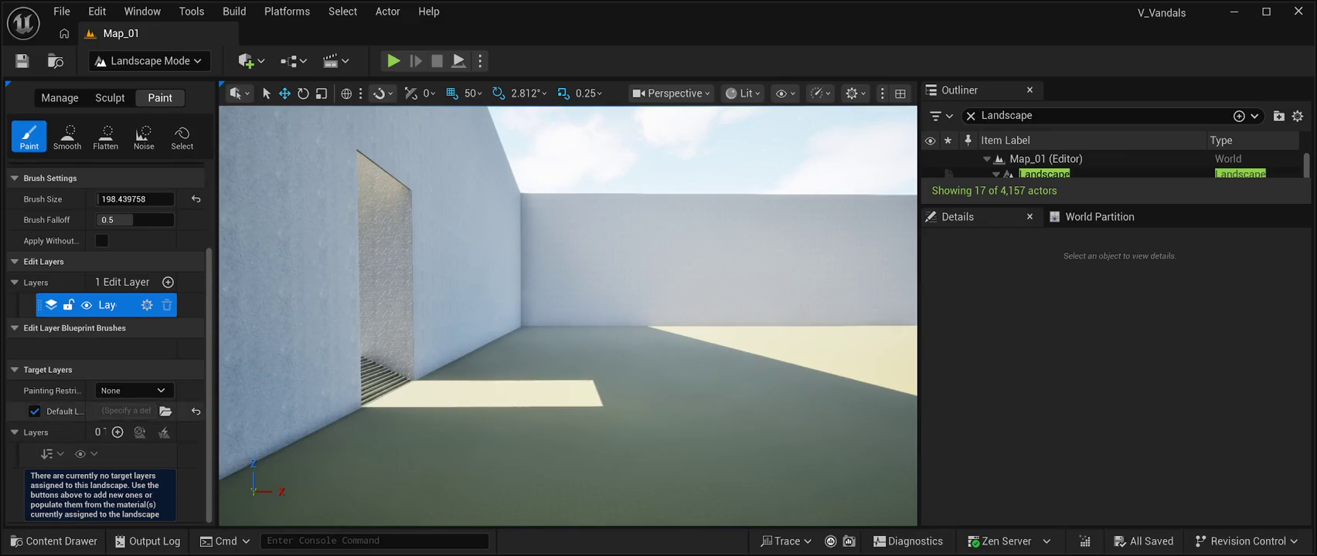
{"action": "scroll", "coordinate": [105, 340], "scroll_direction": "up", "scroll_amount": 3}
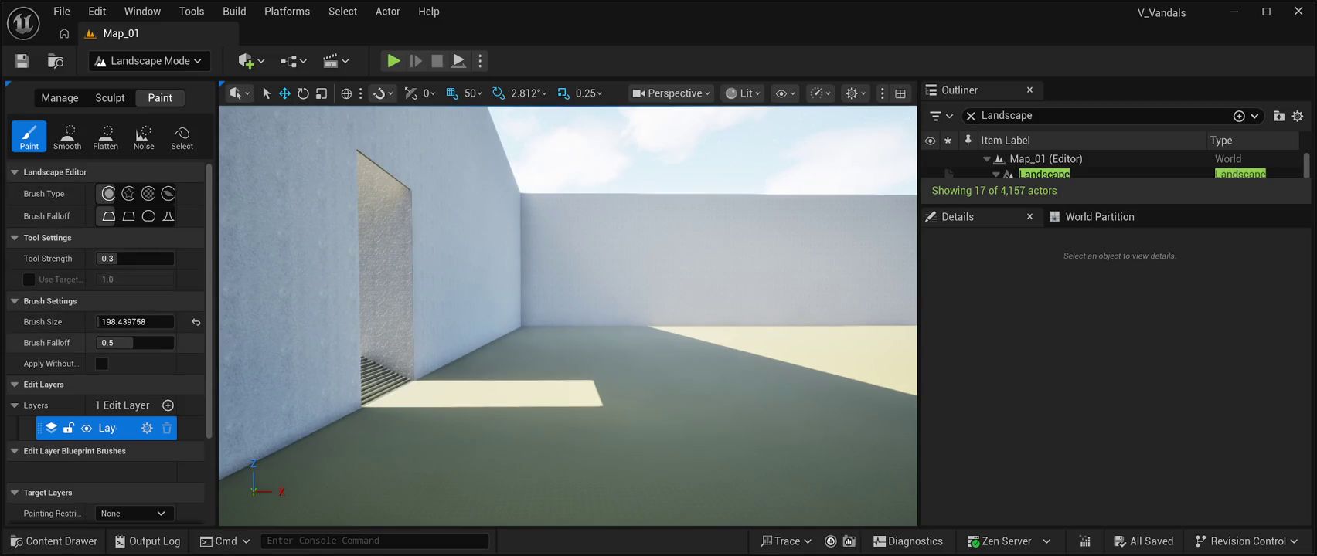
Scroll the Landscape panel, then switch the editor to Mesh Paint Mode
{"action": "scroll", "coordinate": [105, 340], "scroll_direction": "down", "scroll_amount": 2}
{"action": "scroll", "coordinate": [105, 340], "scroll_direction": "up", "scroll_amount": 2}
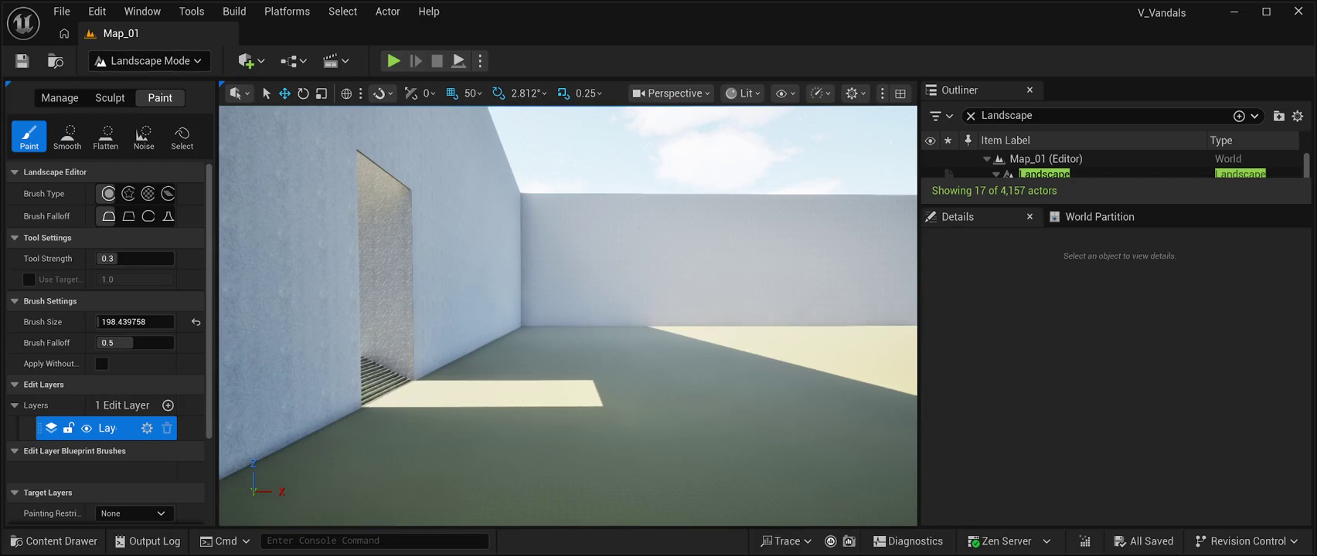
{"action": "key", "text": "shift+4"}
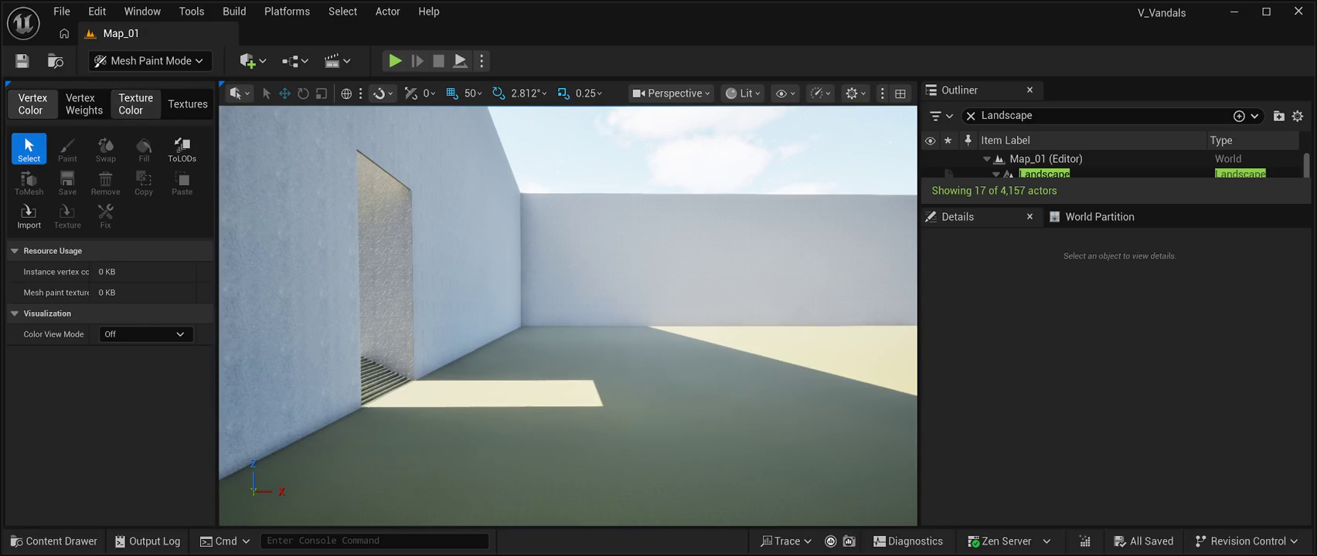
Cycle through the Vertex Color, Texture Color and Textures painting tabs, ending on Vertex Weights
{"action": "left_click", "coordinate": [135, 104]}
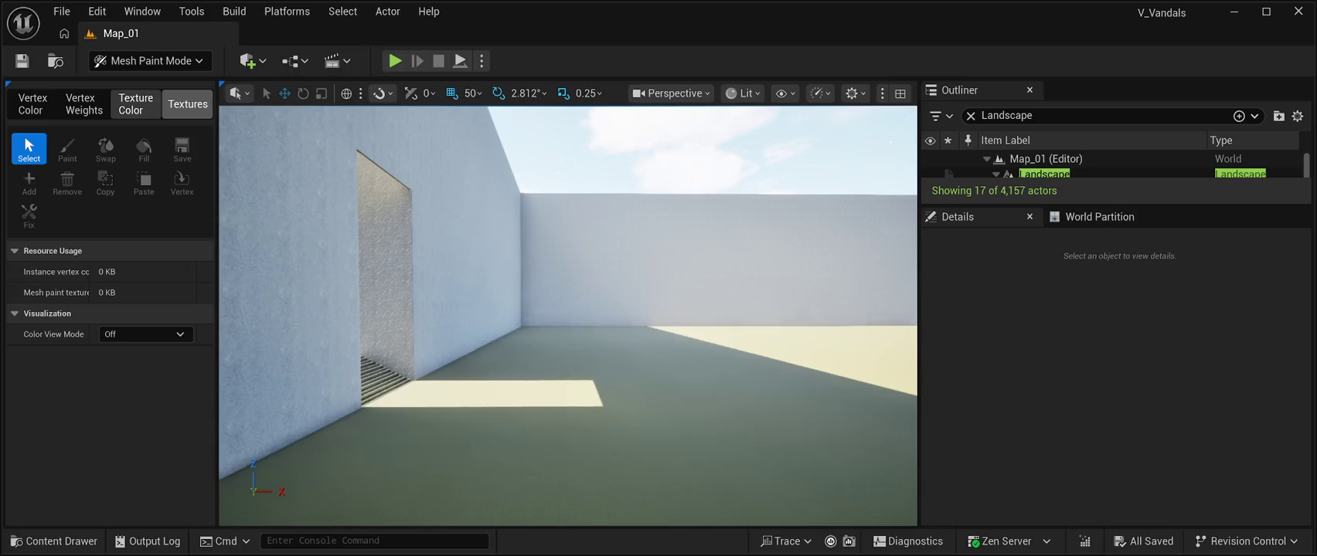
{"action": "left_click", "coordinate": [188, 103]}
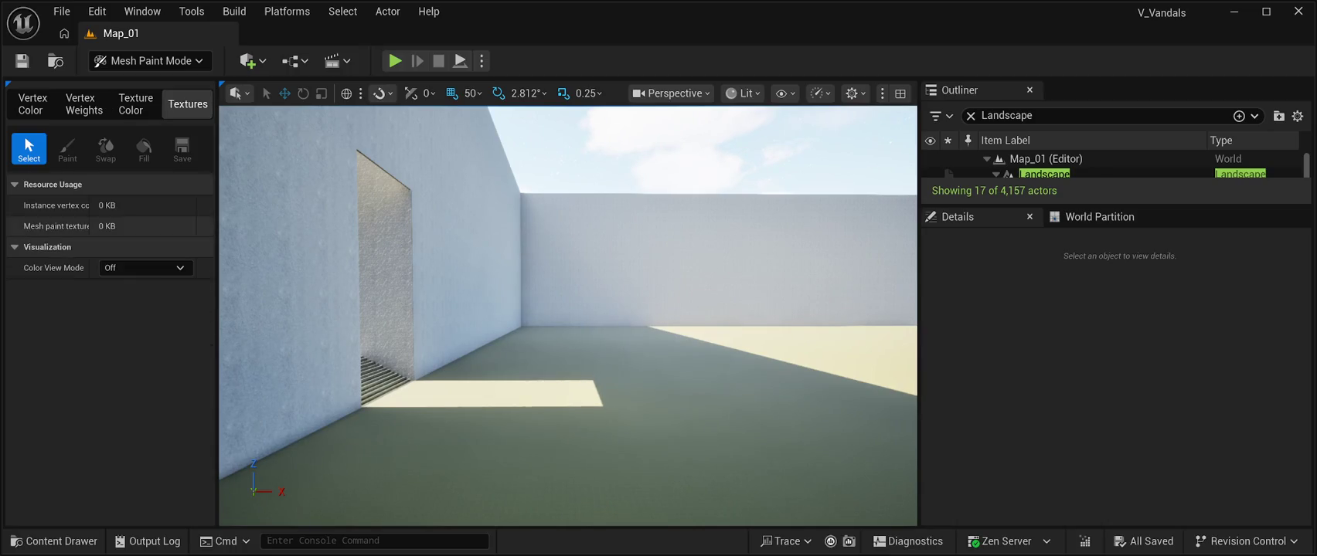
{"action": "left_click", "coordinate": [32, 103]}
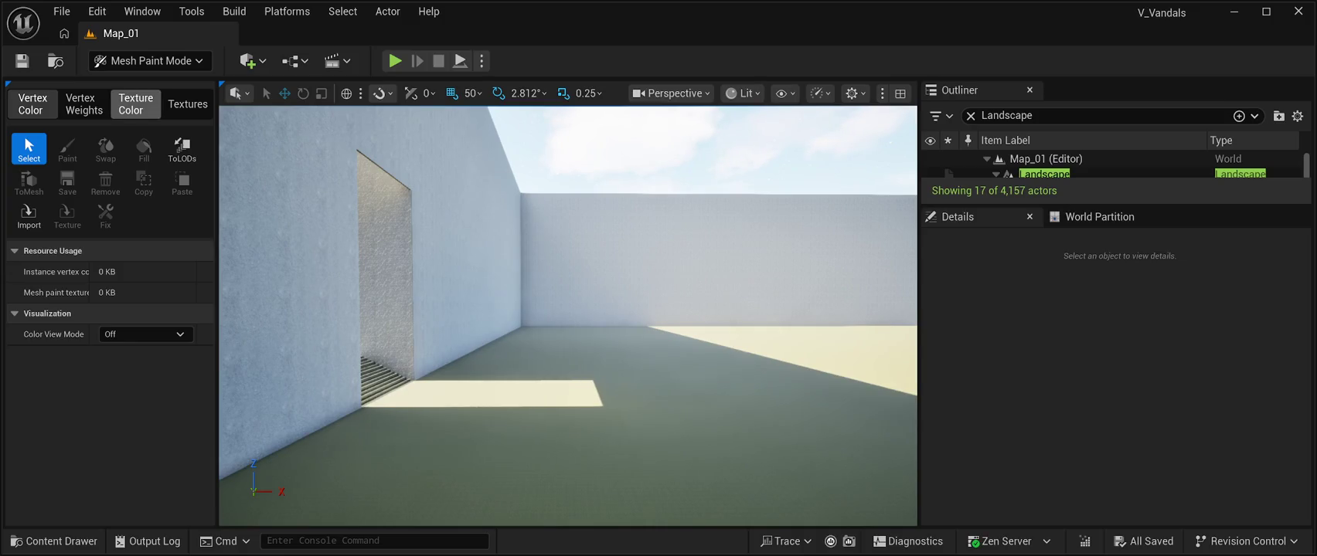
{"action": "left_click", "coordinate": [136, 104]}
{"action": "left_click", "coordinate": [188, 104]}
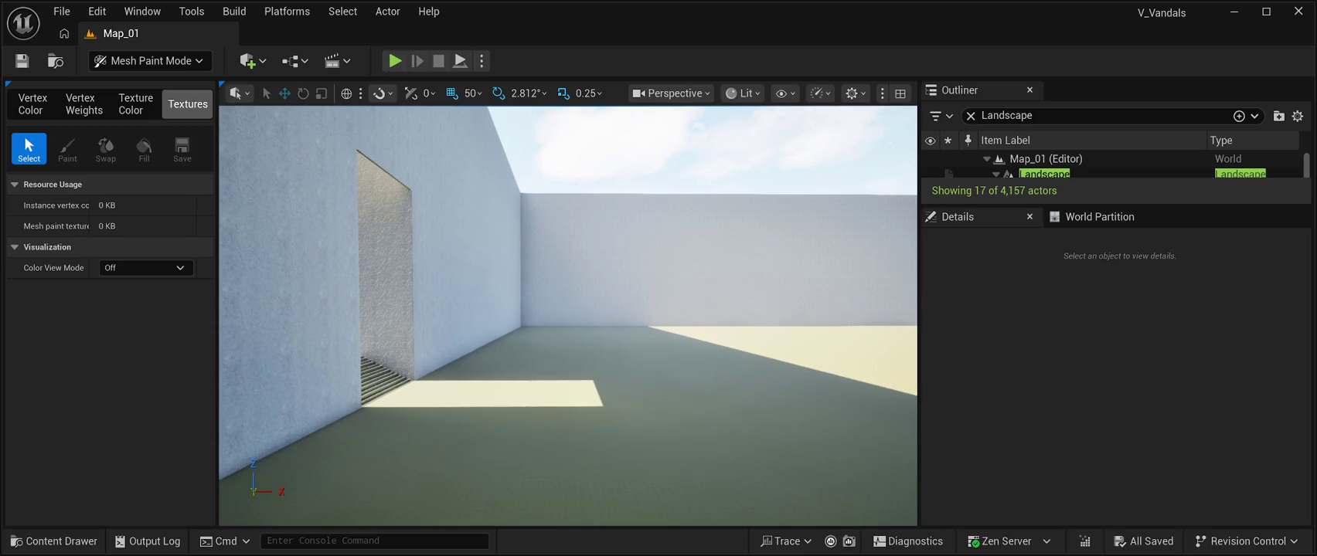
{"action": "left_click", "coordinate": [135, 103]}
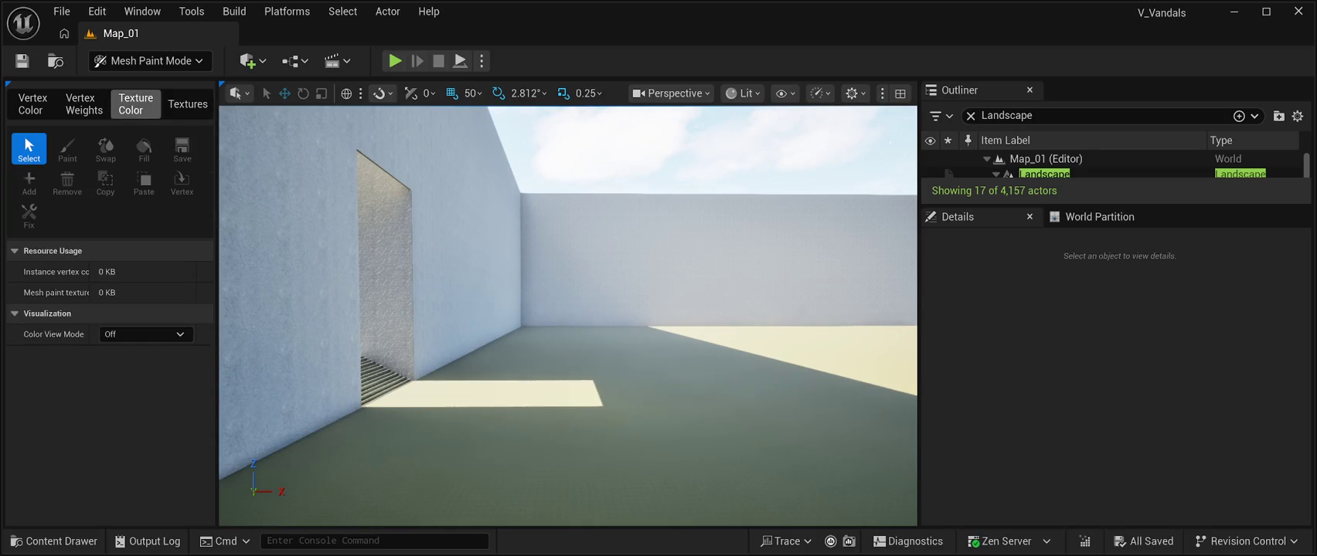
{"action": "left_click", "coordinate": [31, 103]}
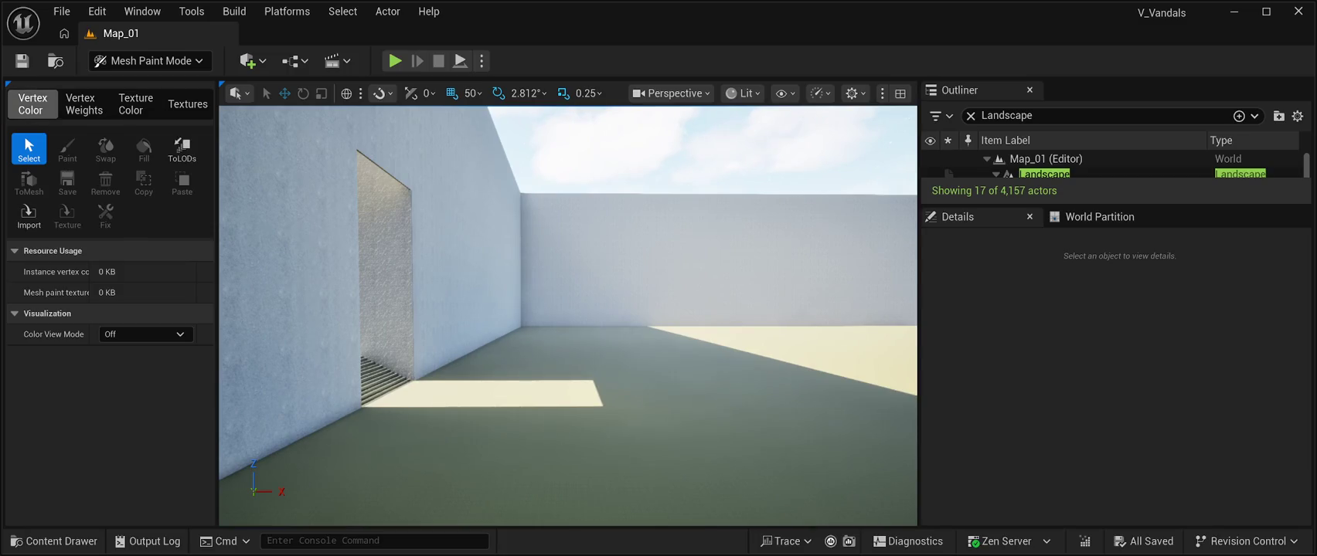
{"action": "left_click", "coordinate": [83, 103]}
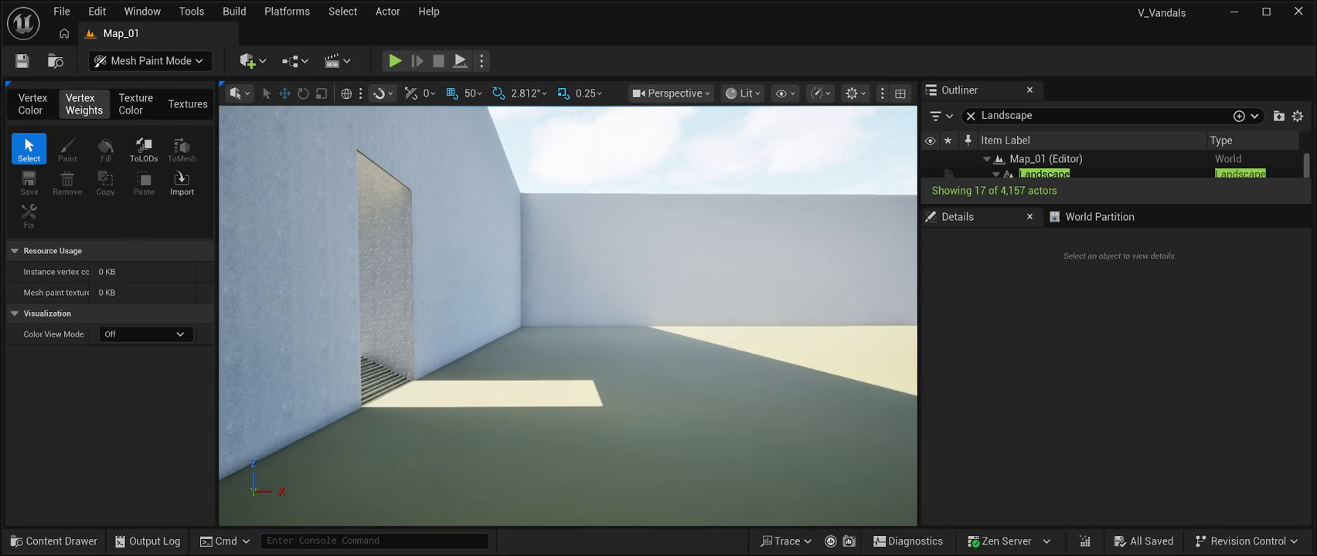
{"action": "left_click", "coordinate": [135, 103]}
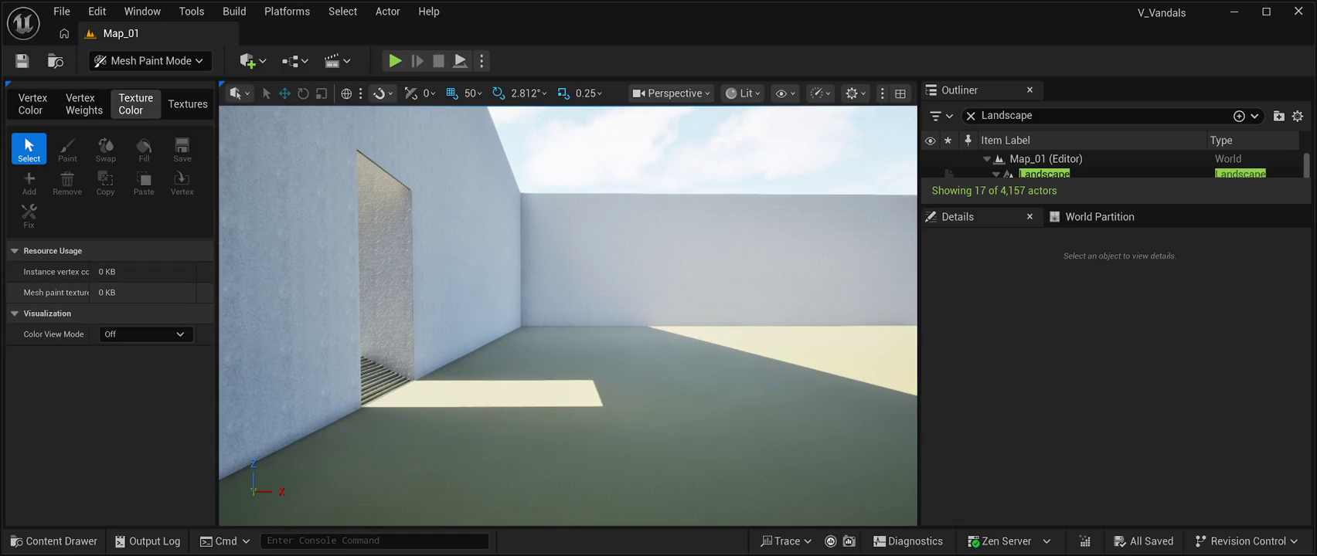
{"action": "left_click", "coordinate": [187, 103]}
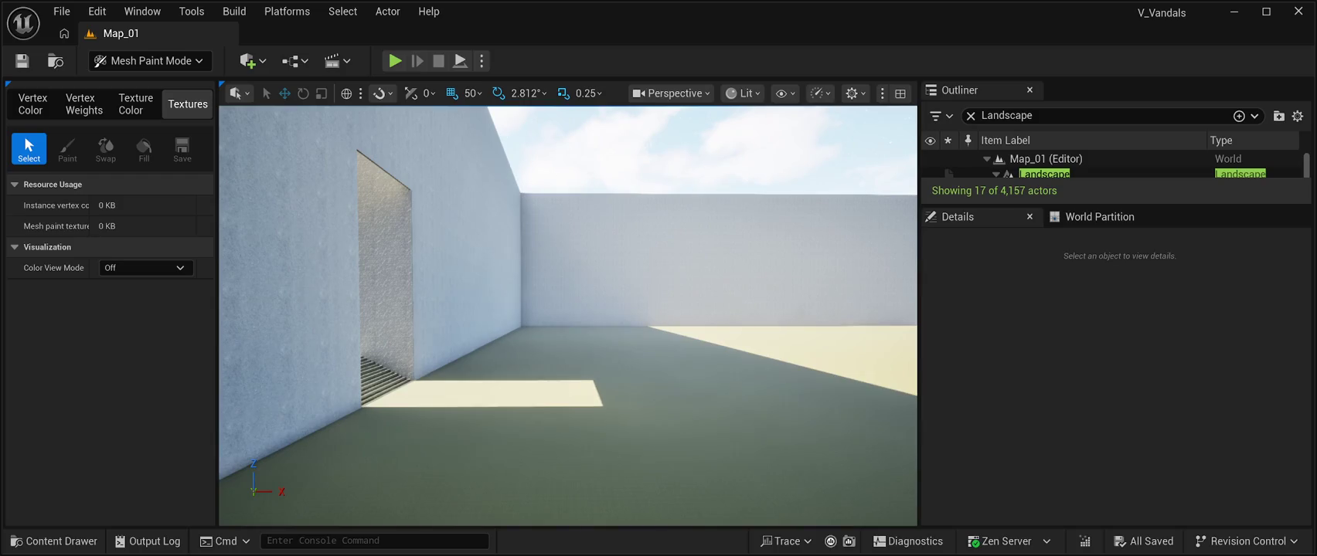
{"action": "left_click", "coordinate": [135, 103]}
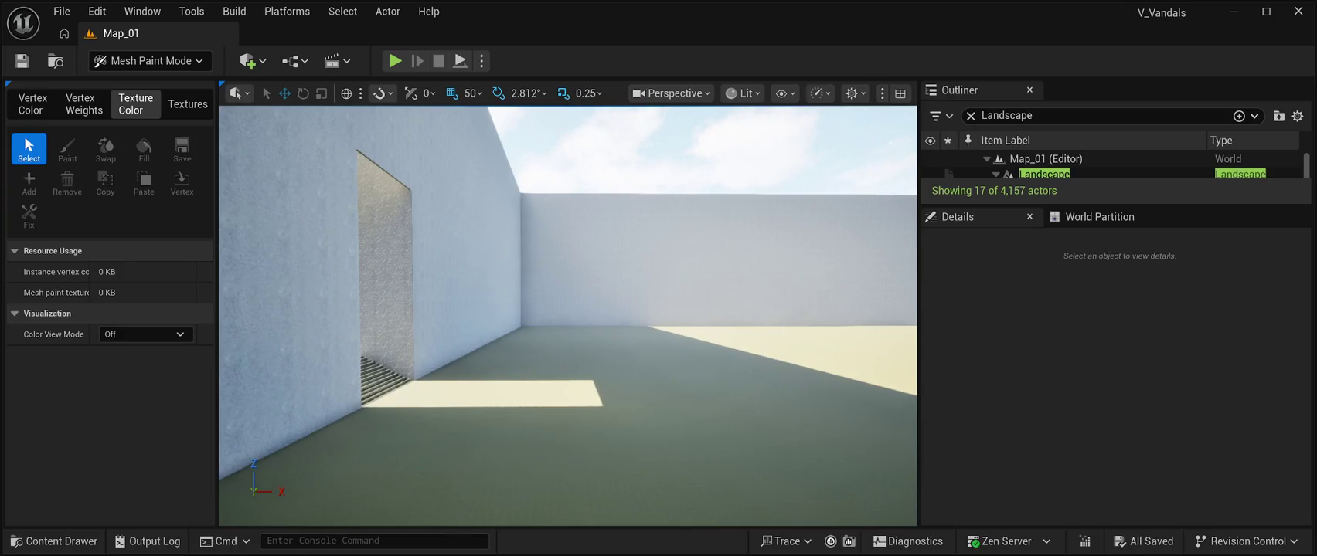
{"action": "left_click", "coordinate": [84, 104]}
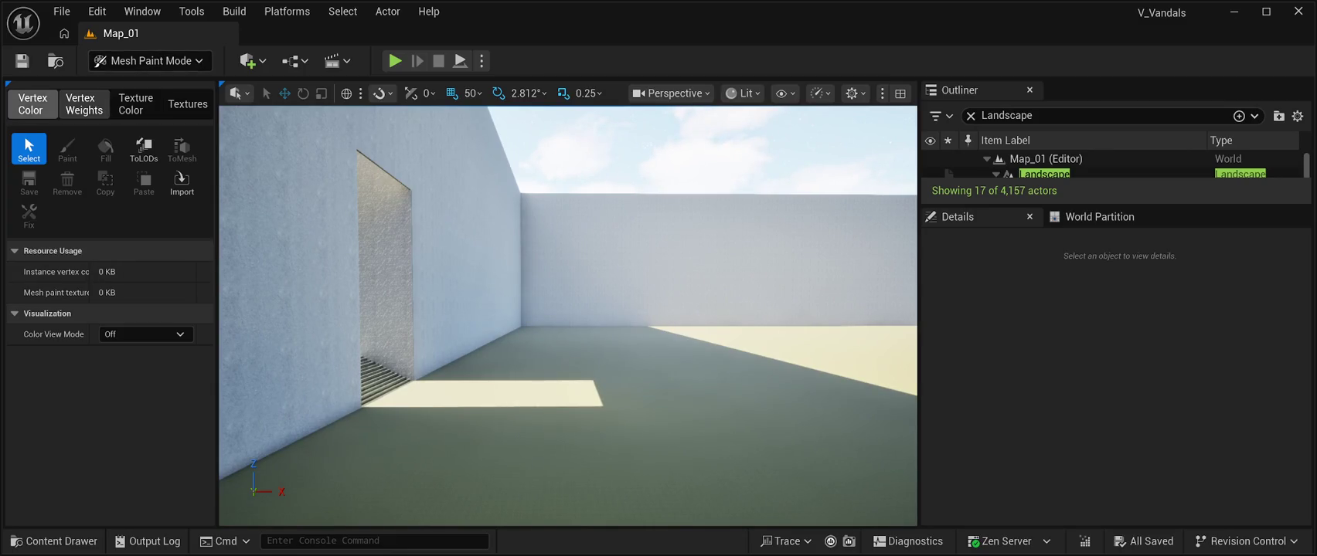
Flip through the Texture Color and Textures tabs and settle back on Vertex Color painting
{"action": "left_click", "coordinate": [33, 104]}
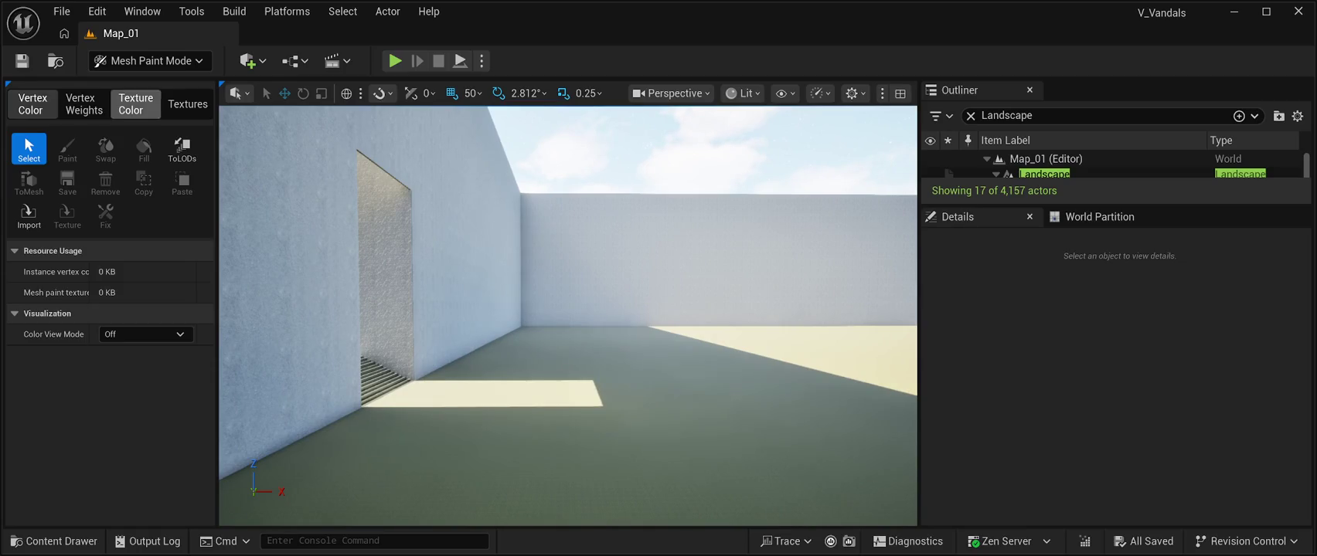
{"action": "left_click", "coordinate": [136, 103]}
{"action": "left_click", "coordinate": [188, 104]}
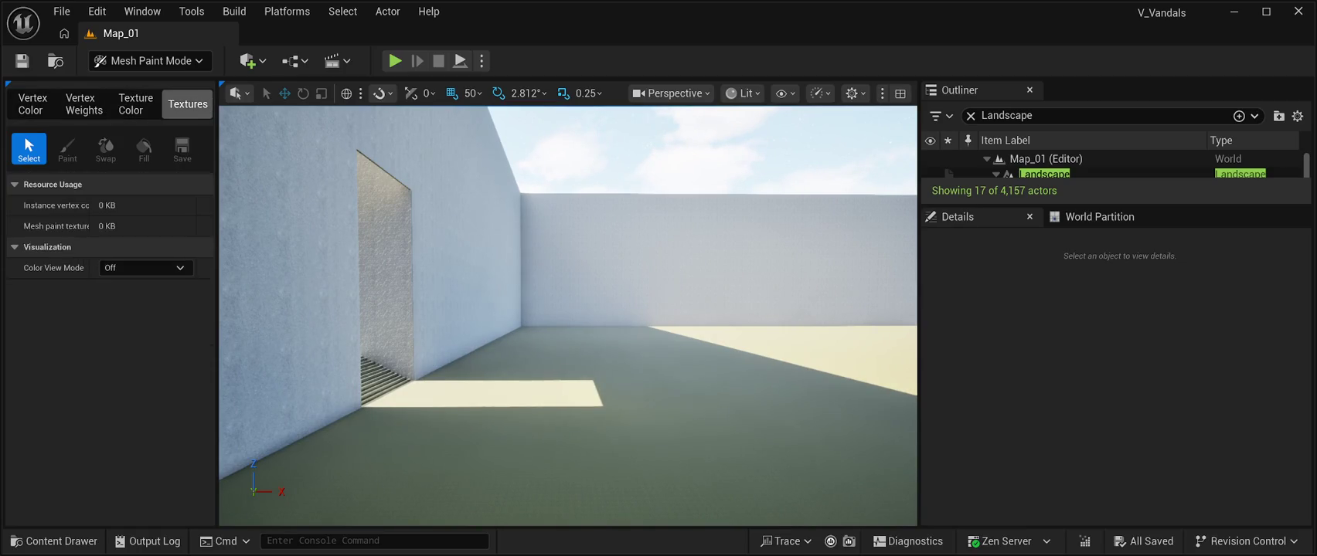
{"action": "left_click", "coordinate": [33, 103]}
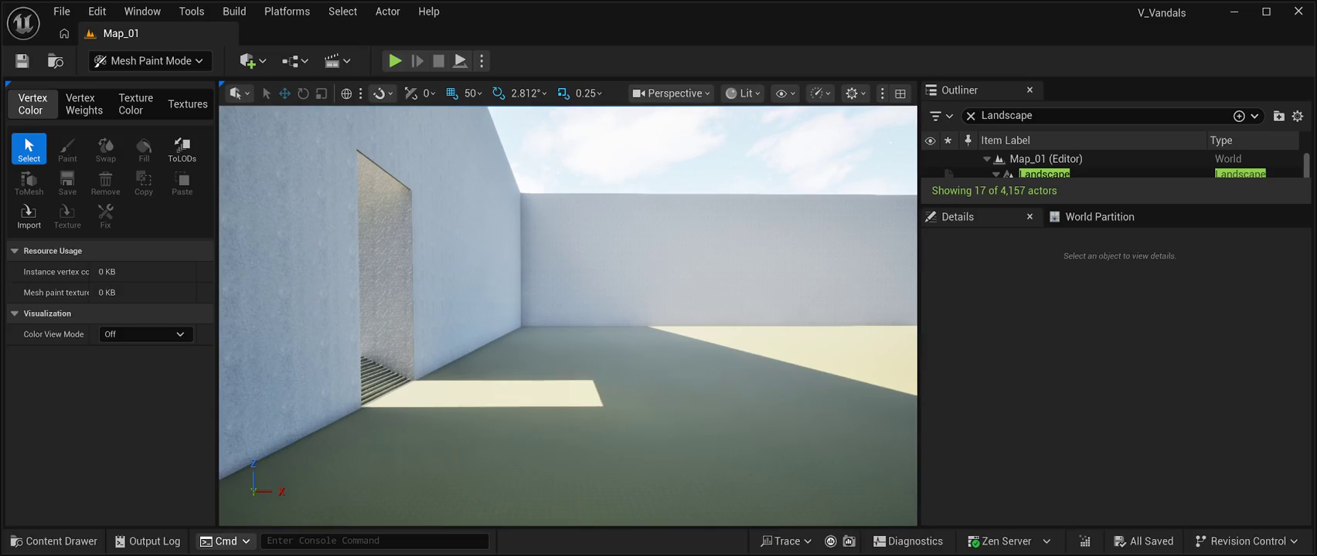
{"action": "left_click", "coordinate": [54, 541]}
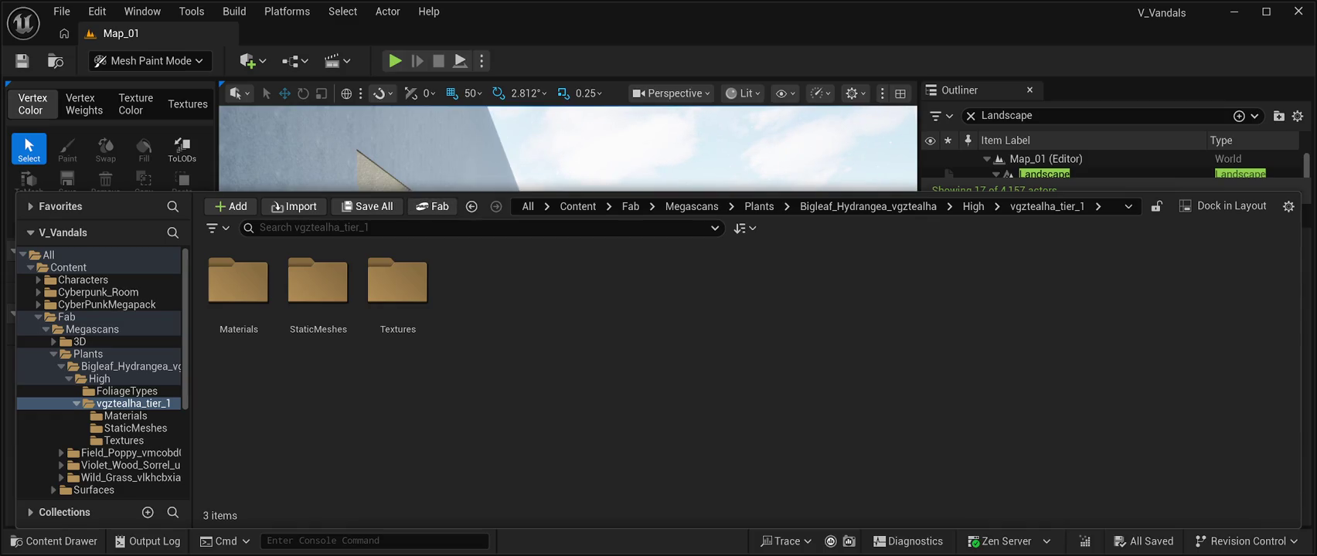
{"action": "key", "text": "ctrl+space"}
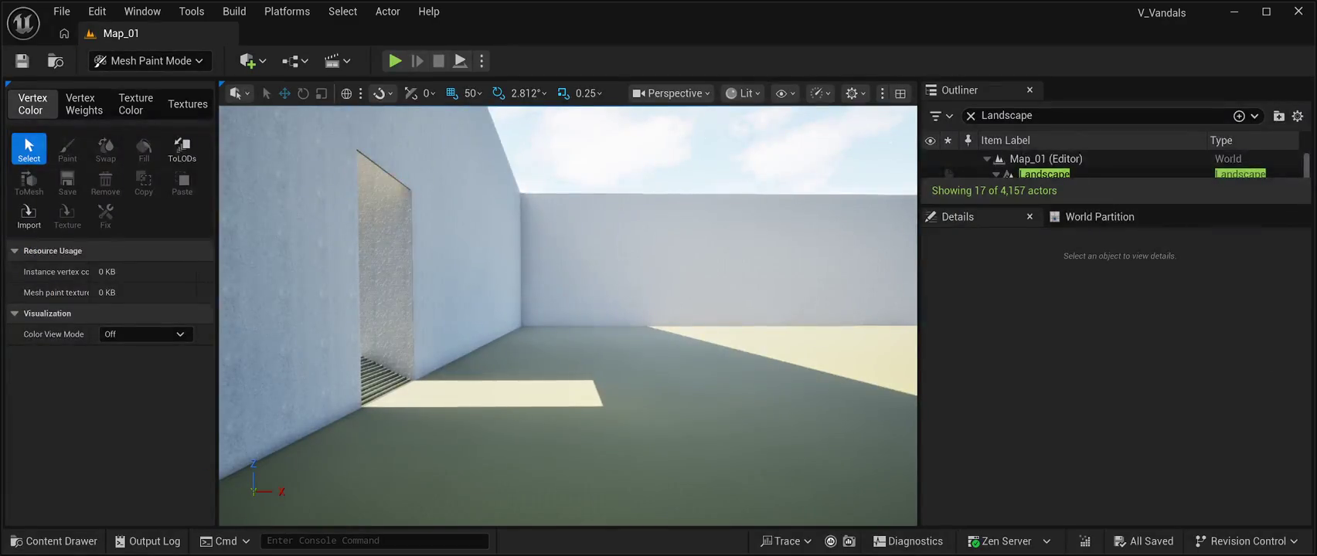
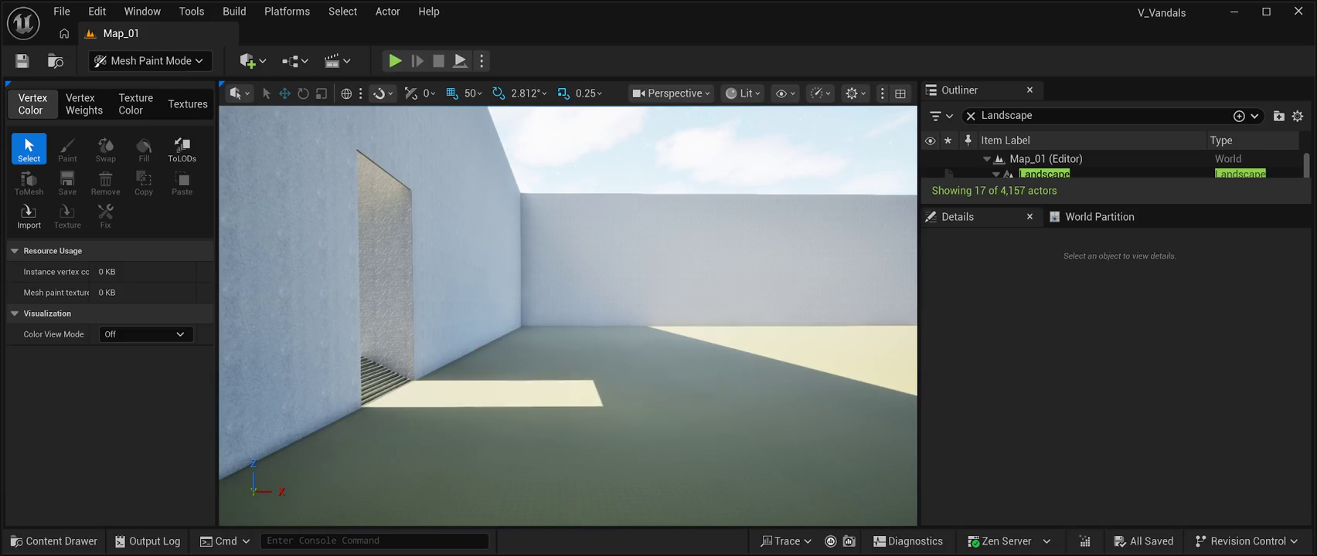
Survey the walled room and bring up the Content Drawer
{"action": "mouse_move", "coordinate": [568, 317]}
{"action": "left_mouse_down"}
{"action": "mouse_move", "coordinate": [525, 309]}
{"action": "mouse_move", "coordinate": [588, 301]}
{"action": "left_mouse_up"}
{"action": "key", "text": "ctrl+space"}
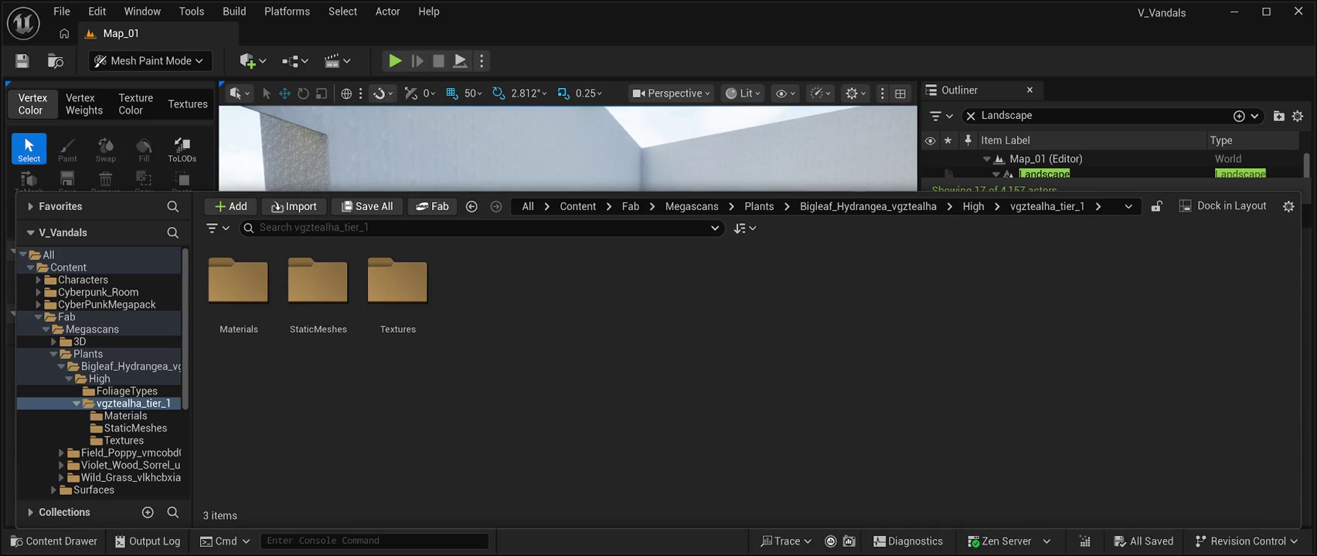
{"action": "key", "text": "ctrl+space"}
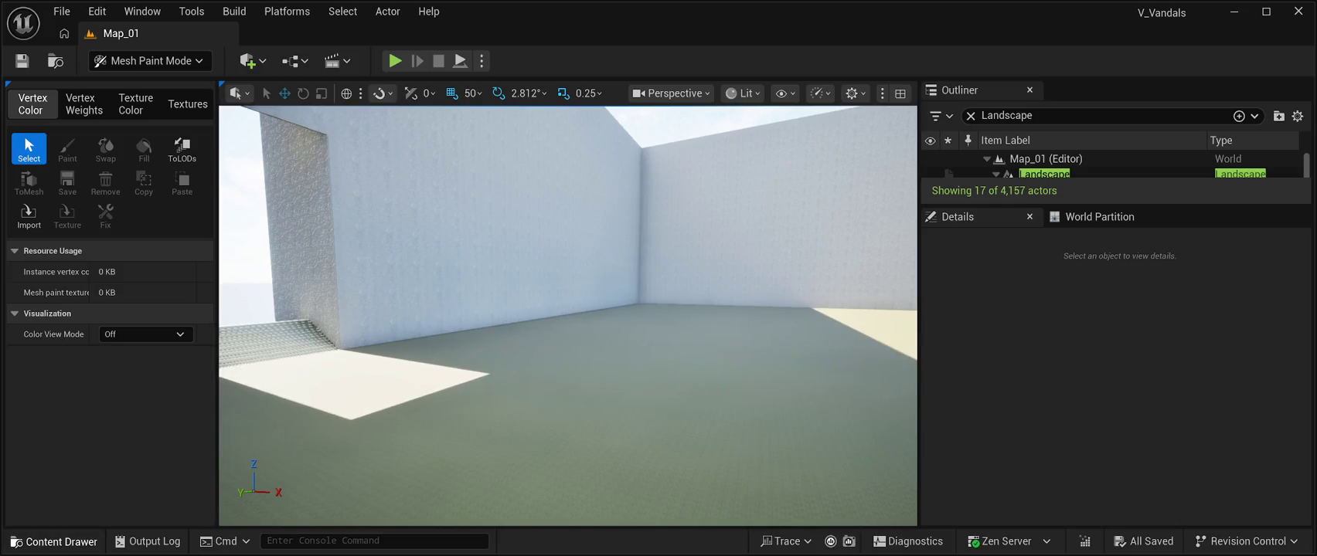
{"action": "key", "text": "ctrl+space"}
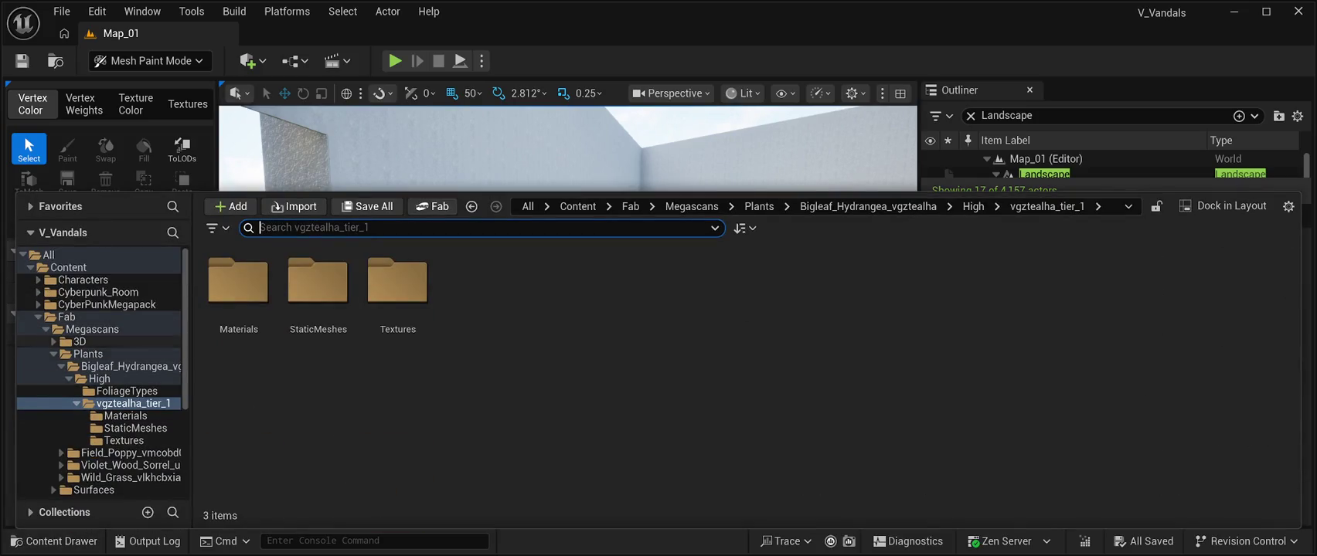
Browse the Bigleaf_Hydrangea foliage, static meshes and textures, then go to Fab > Megascans > Surfaces
{"action": "left_click", "coordinate": [126, 391]}
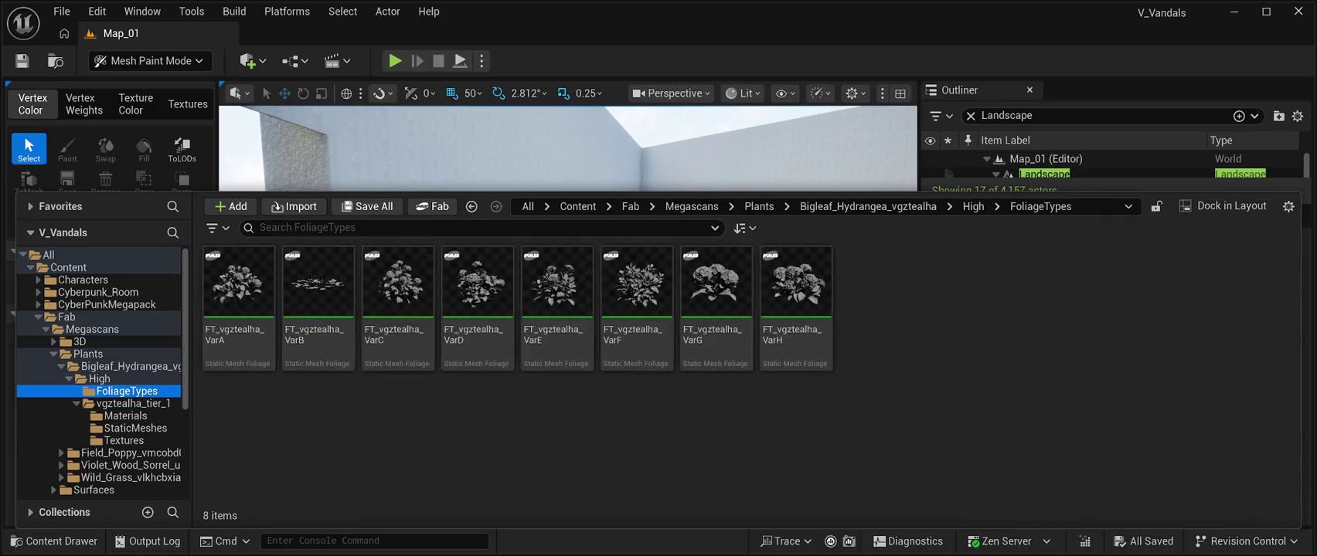
{"action": "left_click", "coordinate": [99, 379]}
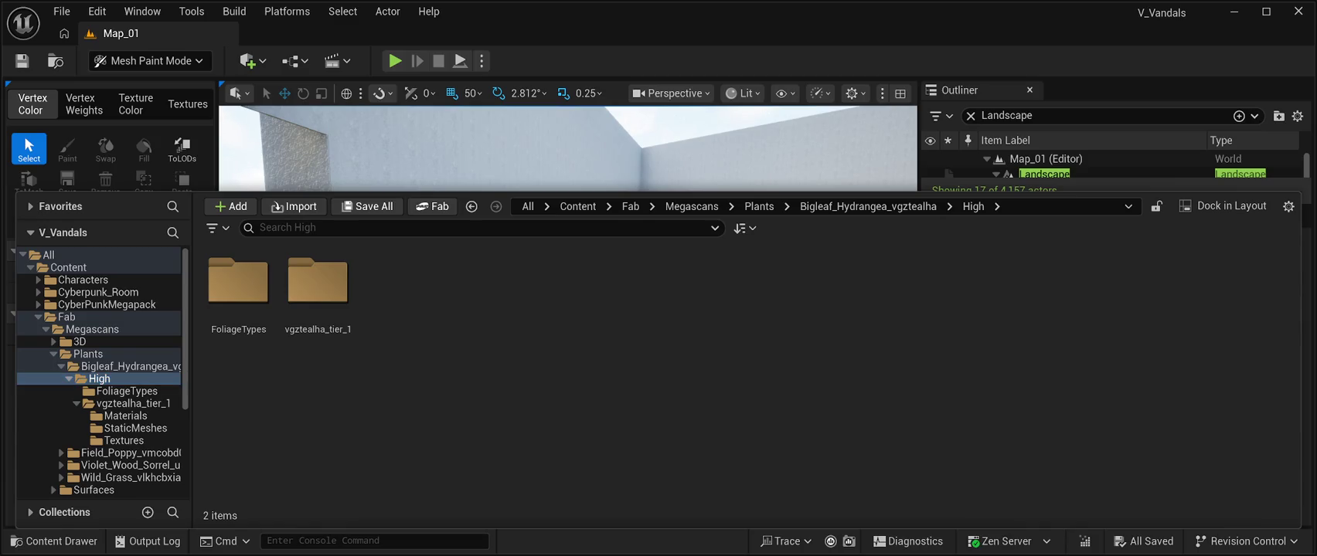
{"action": "left_click", "coordinate": [135, 428]}
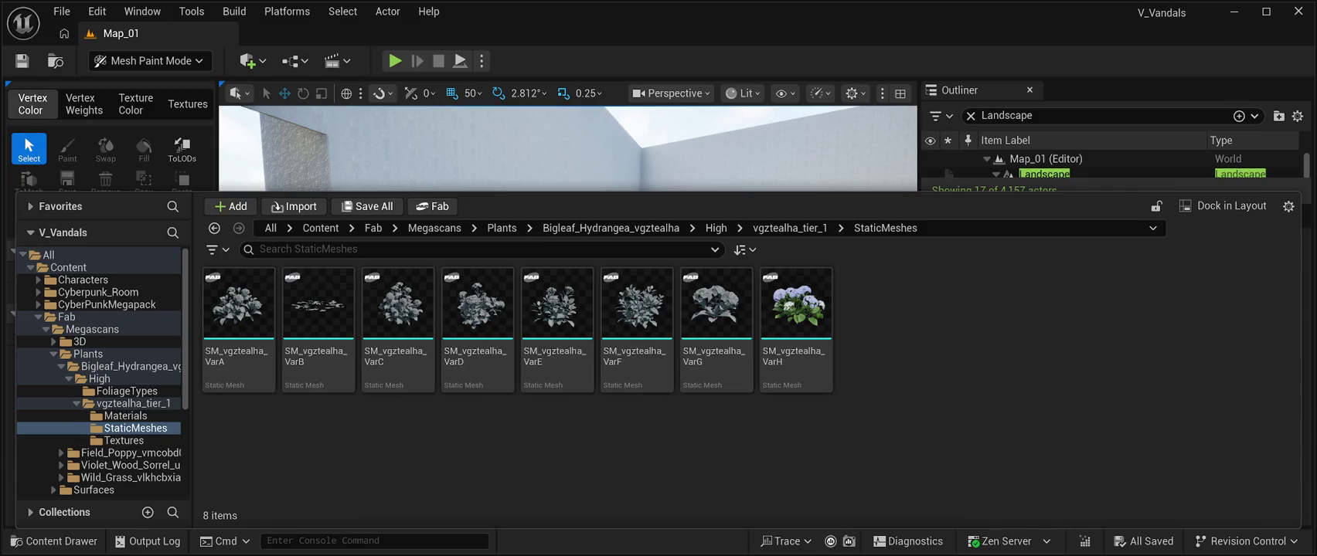
{"action": "left_click", "coordinate": [124, 441]}
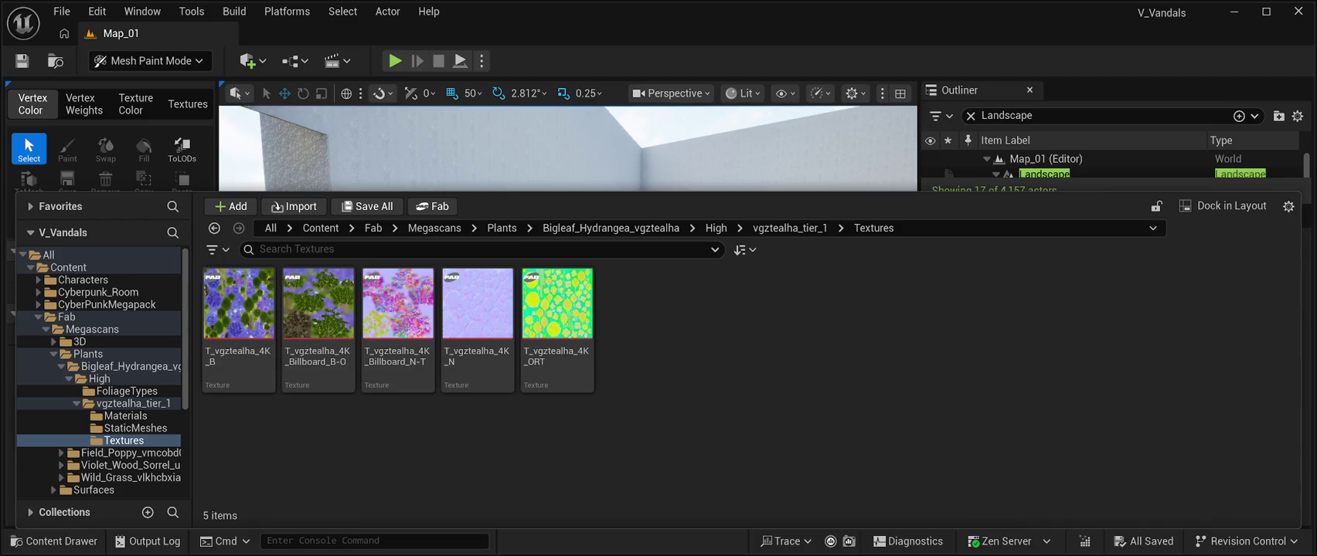
{"action": "scroll", "coordinate": [100, 371], "scroll_direction": "down", "scroll_amount": 2}
{"action": "left_click", "coordinate": [93, 440]}
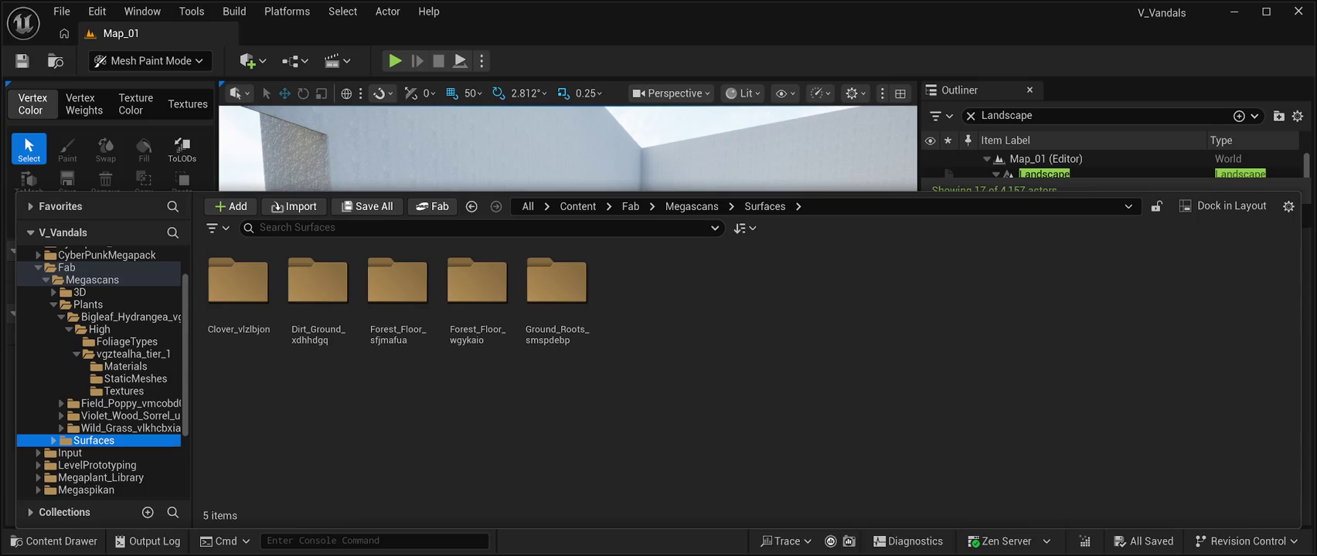
{"action": "left_click", "coordinate": [239, 285]}
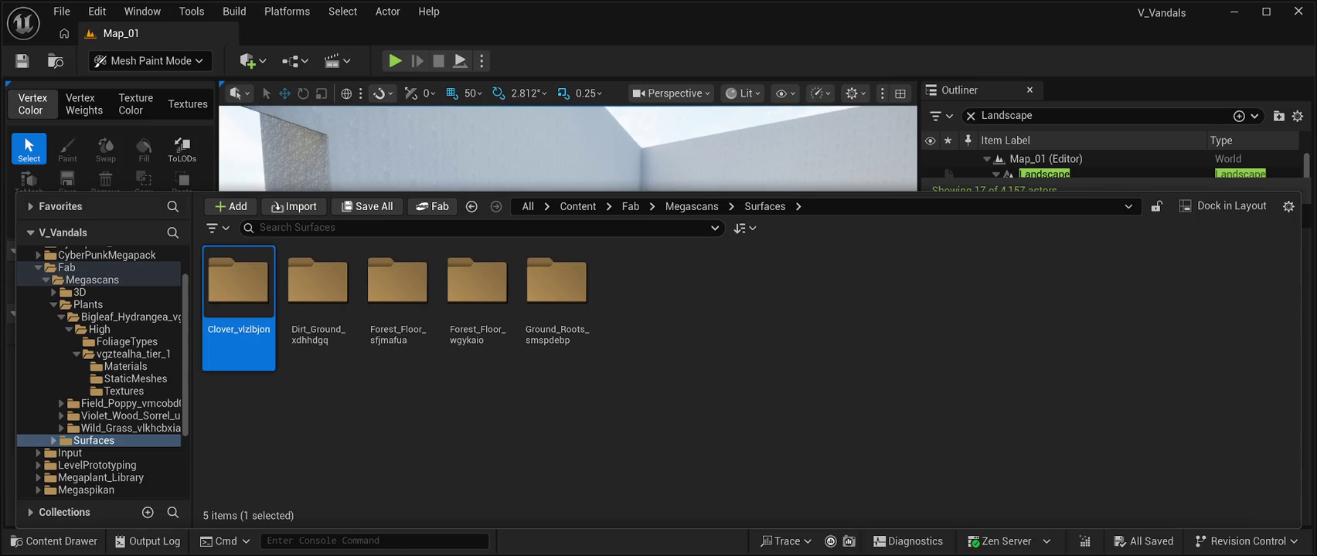
{"action": "double_click", "coordinate": [238, 286]}
{"action": "double_click", "coordinate": [238, 286]}
{"action": "left_click", "coordinate": [238, 286]}
{"action": "double_click", "coordinate": [238, 286]}
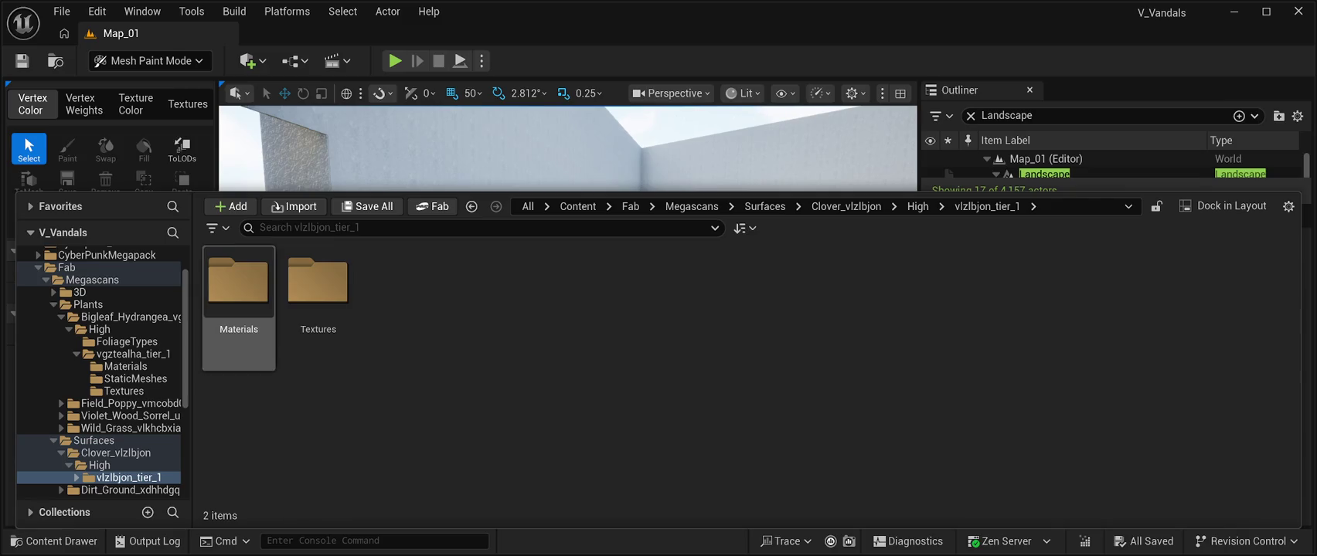
{"action": "double_click", "coordinate": [238, 286]}
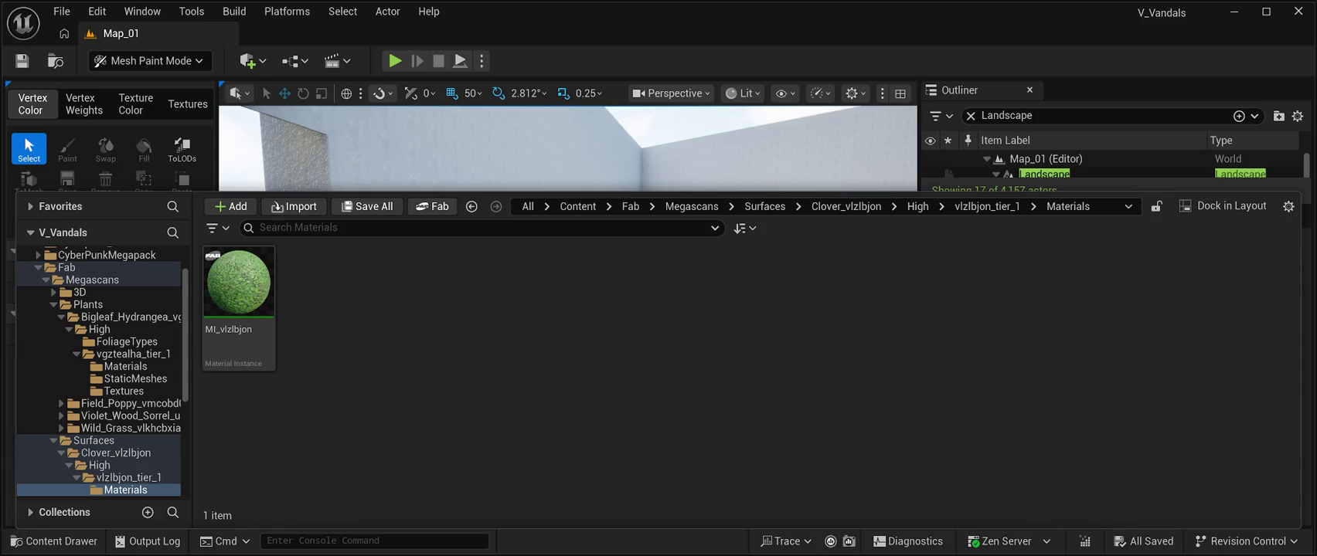
{"action": "key", "text": "ctrl+space"}
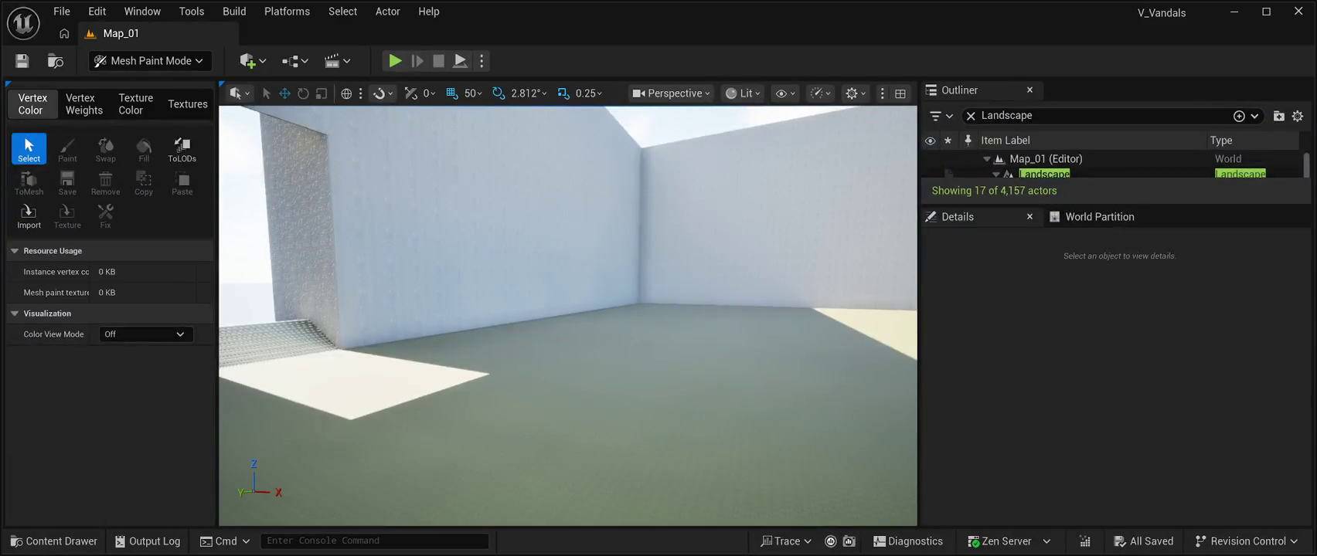
{"action": "left_click", "coordinate": [54, 541]}
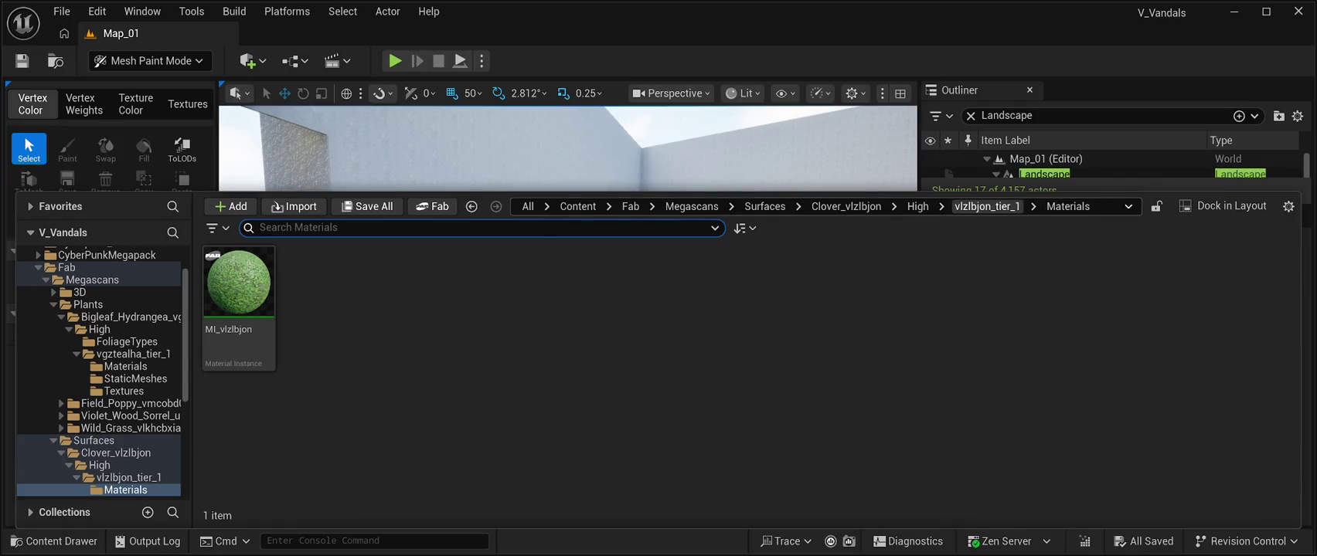
{"action": "left_click", "coordinate": [987, 206]}
{"action": "double_click", "coordinate": [317, 282]}
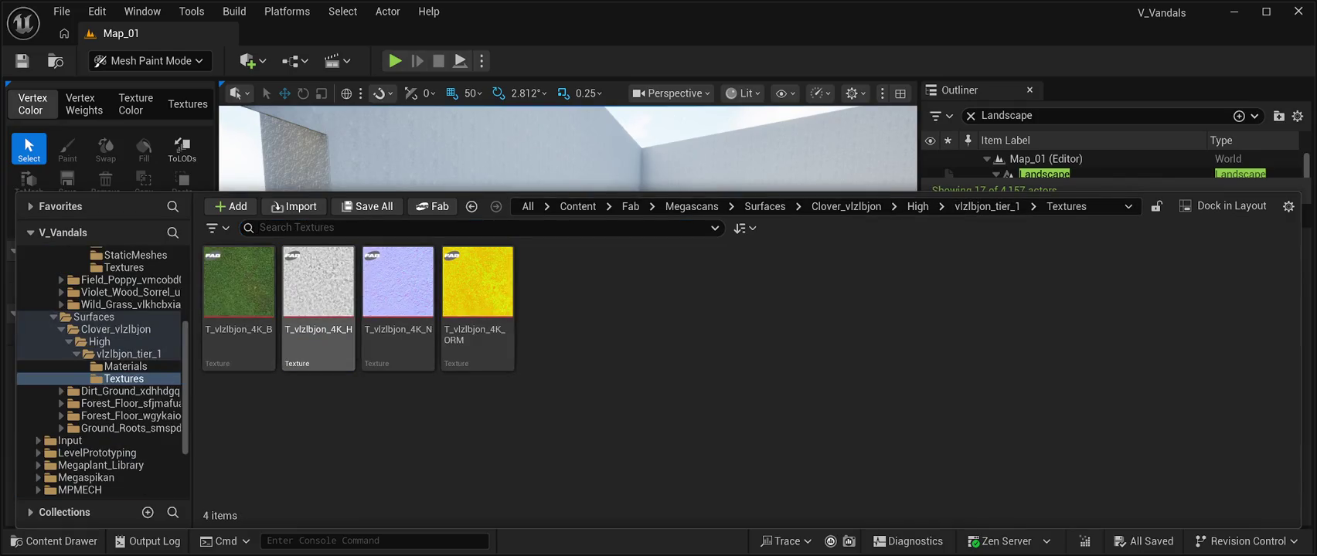
{"action": "left_click", "coordinate": [130, 391]}
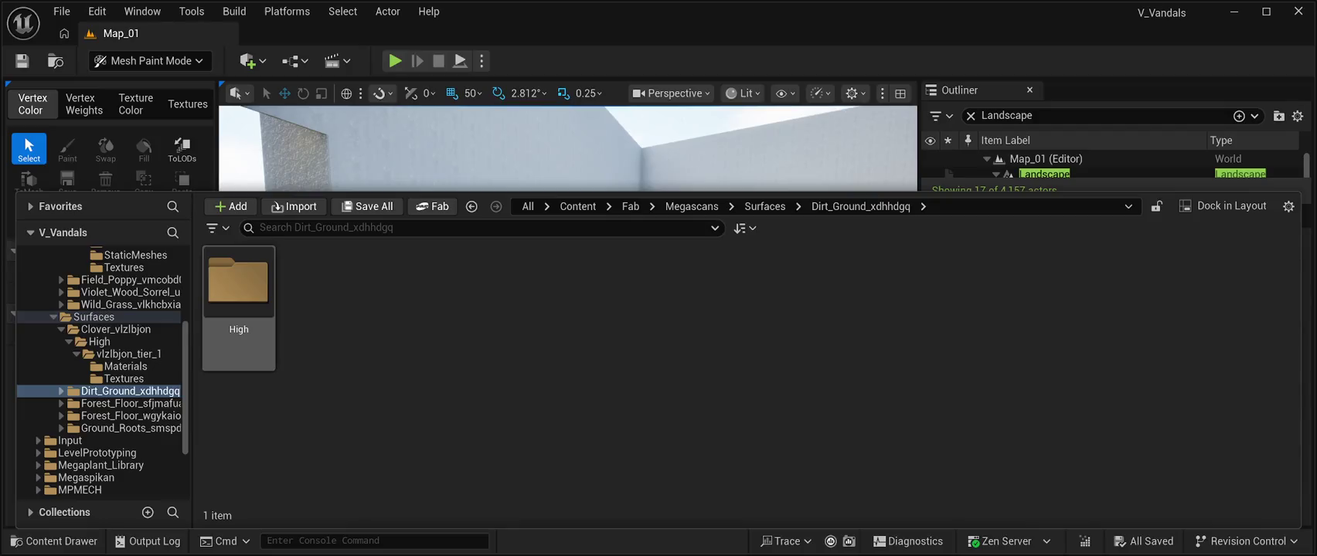
{"action": "double_click", "coordinate": [238, 283]}
{"action": "left_click", "coordinate": [238, 282]}
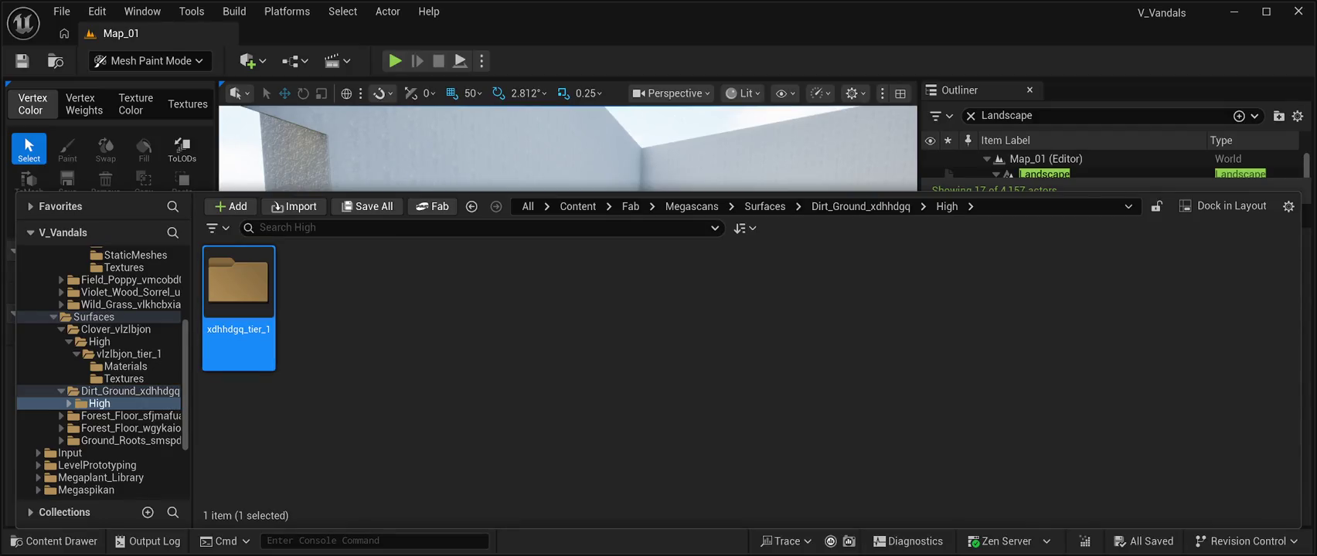
{"action": "double_click", "coordinate": [238, 283]}
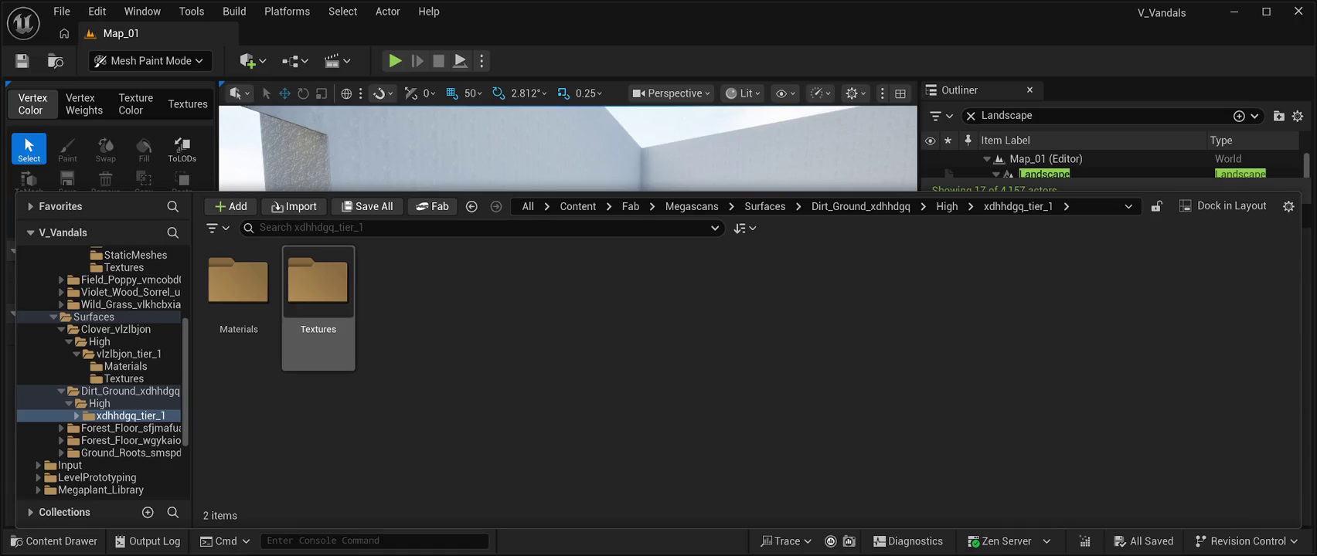
{"action": "double_click", "coordinate": [317, 282]}
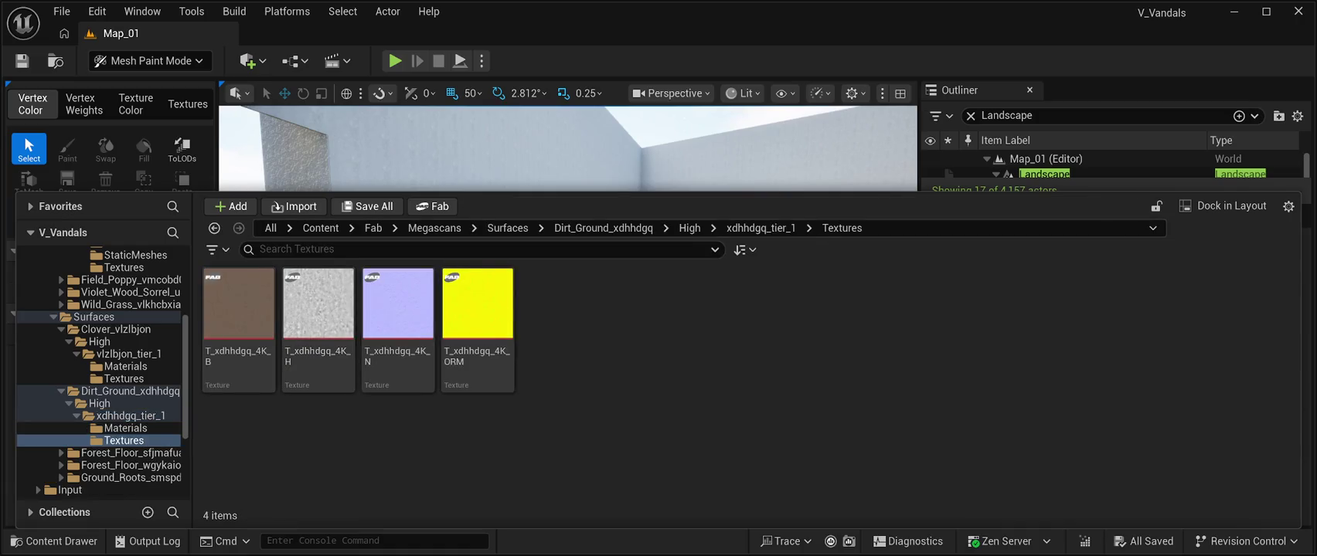
{"action": "left_click", "coordinate": [761, 228]}
{"action": "double_click", "coordinate": [263, 280]}
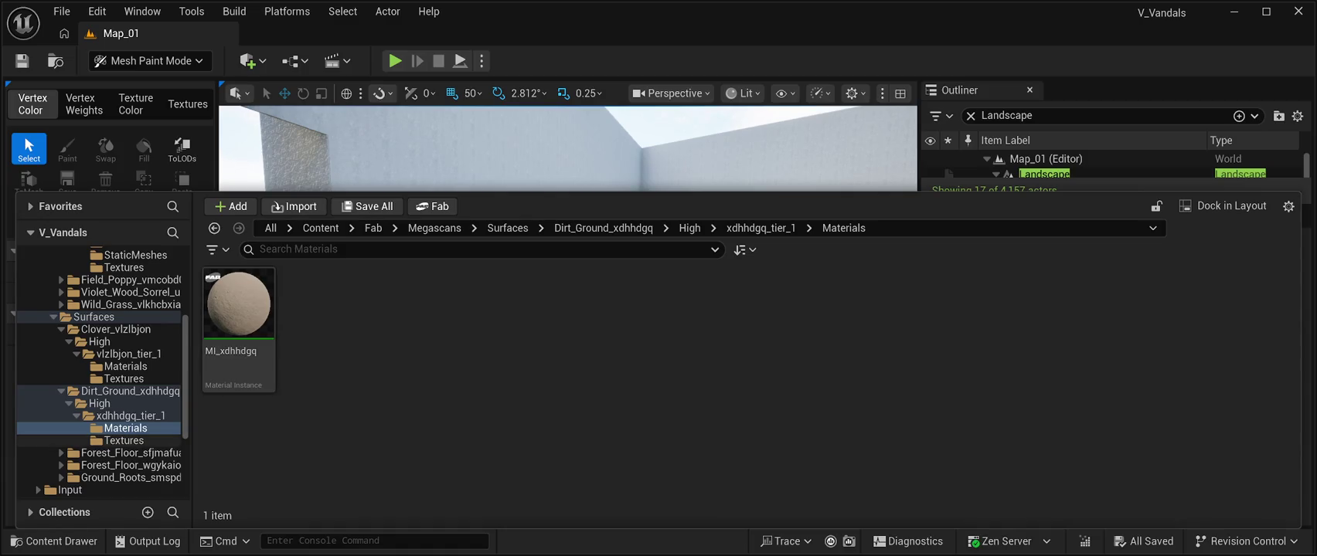
{"action": "scroll", "coordinate": [93, 453], "scroll_direction": "down", "scroll_amount": 2}
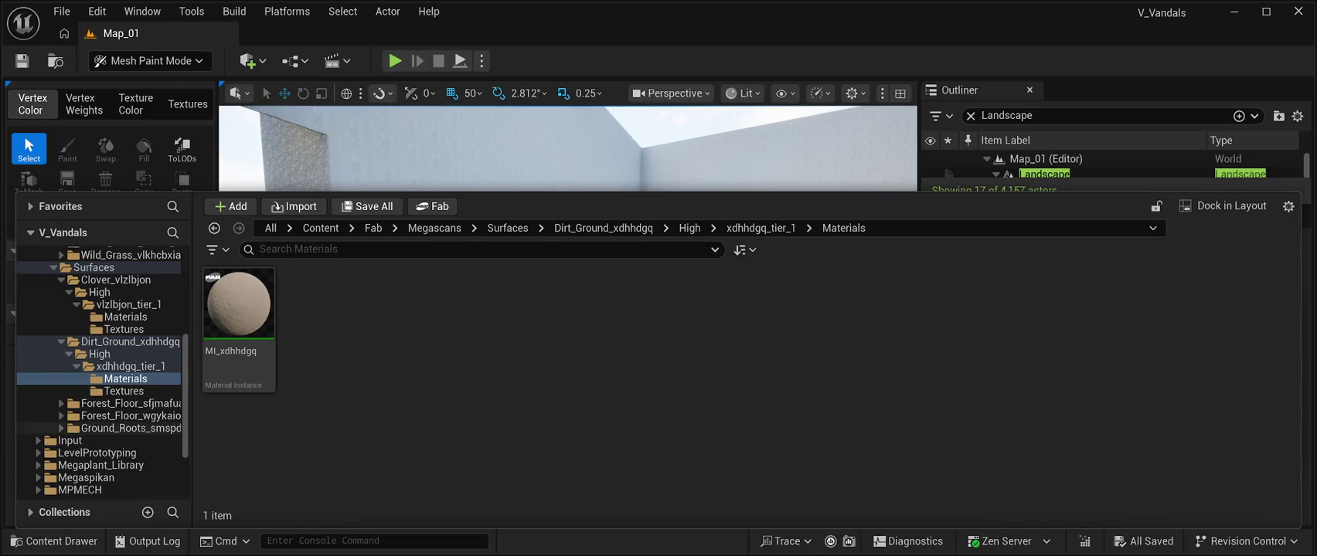
{"action": "scroll", "coordinate": [101, 428], "scroll_direction": "up", "scroll_amount": 5}
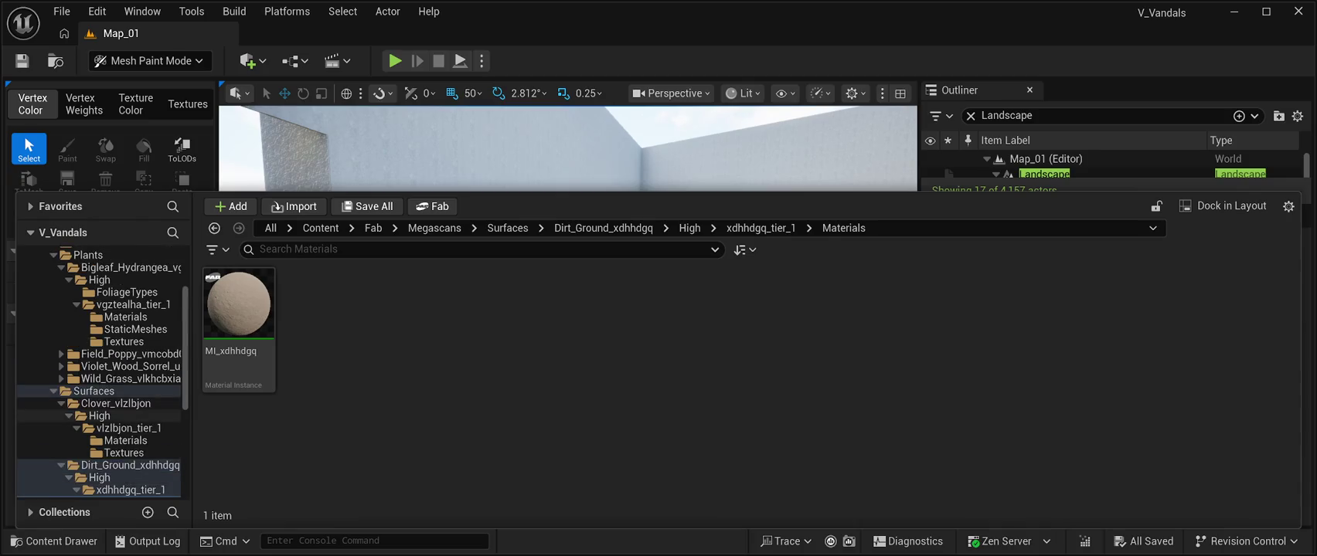
{"action": "left_click", "coordinate": [94, 391]}
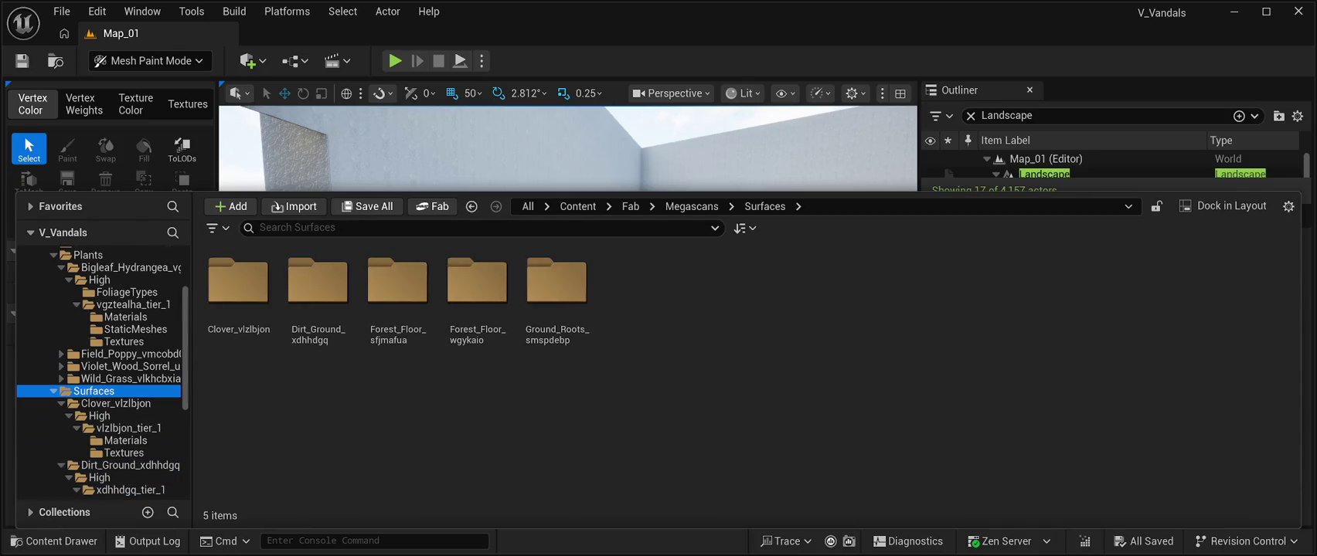
Collapse the folder tree and look through the Megaplant_Library and LevelPrototyping folders
{"action": "key", "text": "Left"}
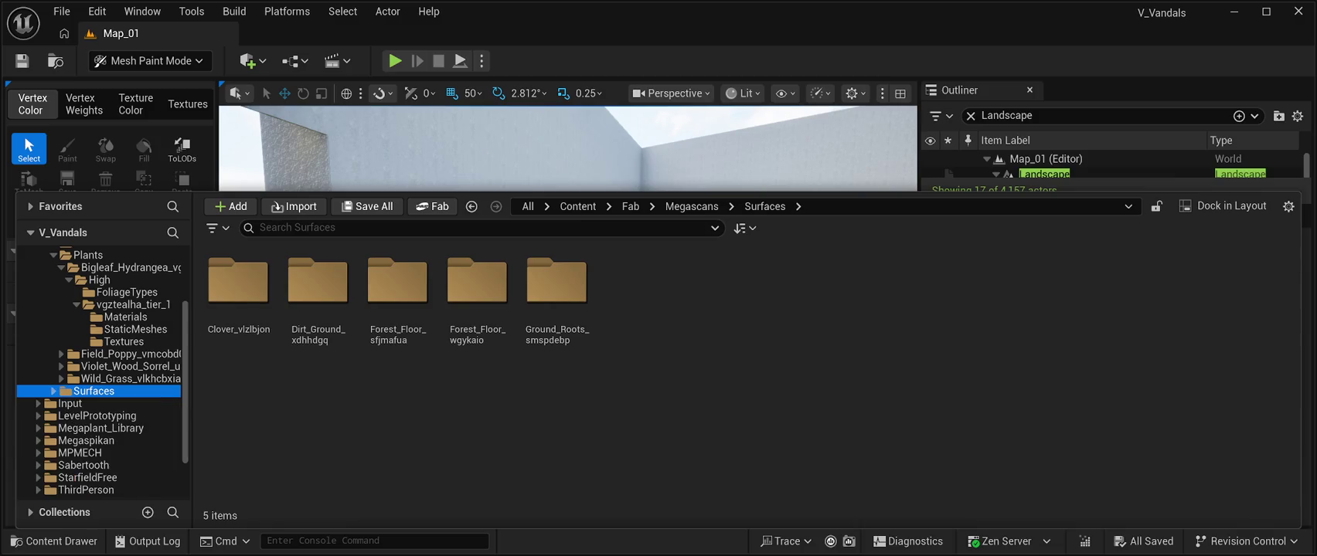
{"action": "scroll", "coordinate": [103, 370], "scroll_direction": "up", "scroll_amount": 2}
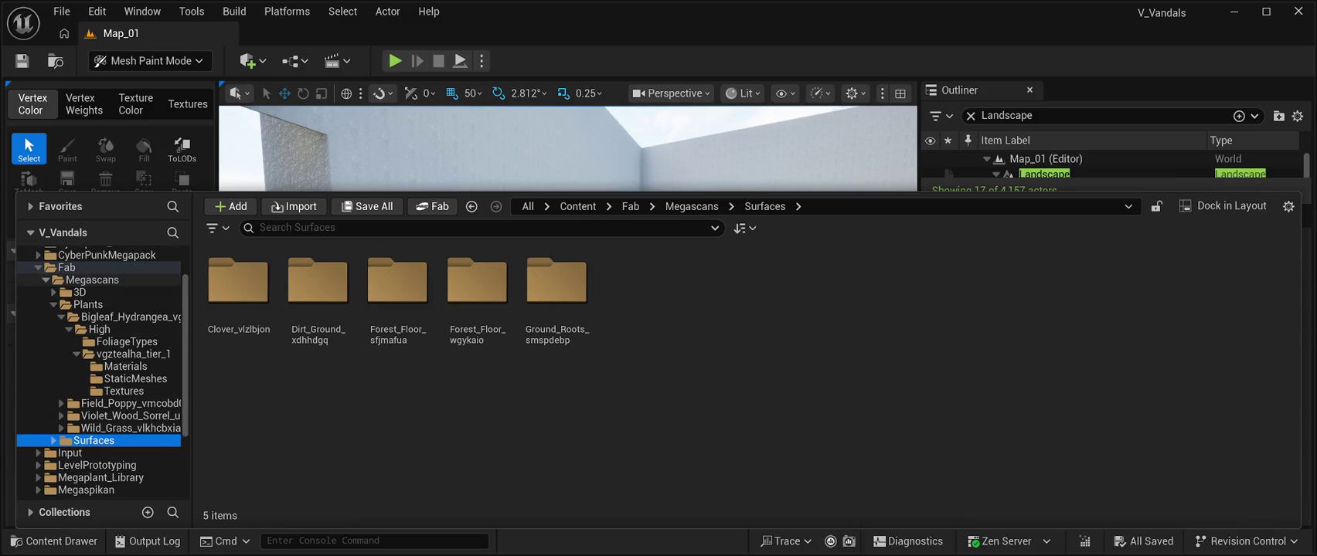
{"action": "key", "text": "Left"}
{"action": "key", "text": "Left"}
{"action": "key", "text": "Left"}
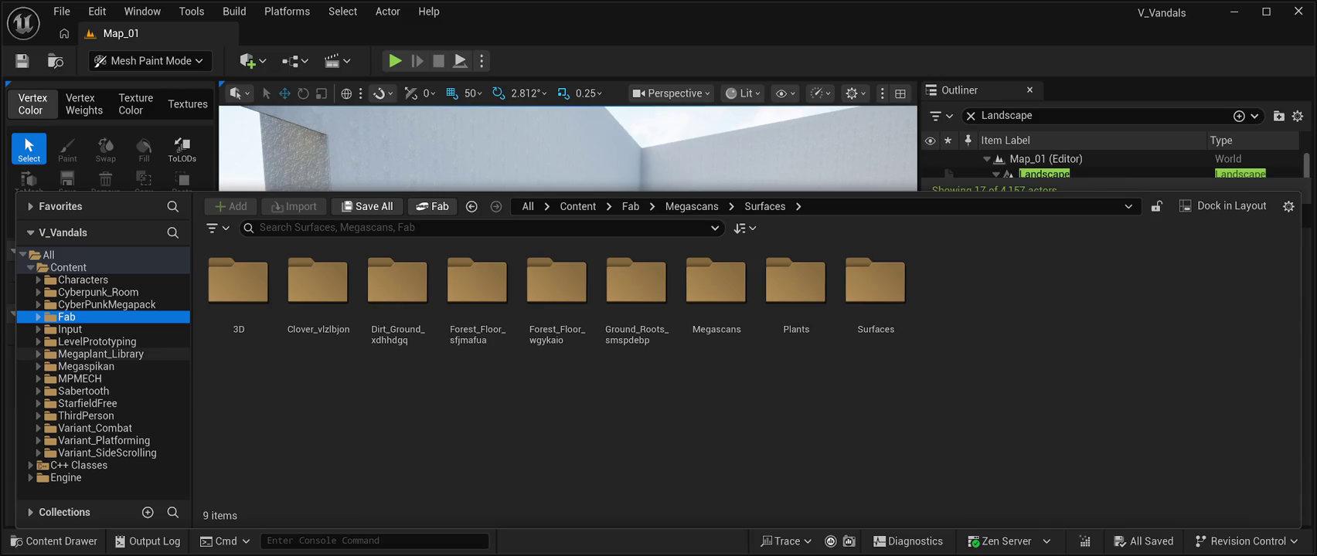
{"action": "left_click", "coordinate": [38, 354]}
{"action": "left_click", "coordinate": [38, 354]}
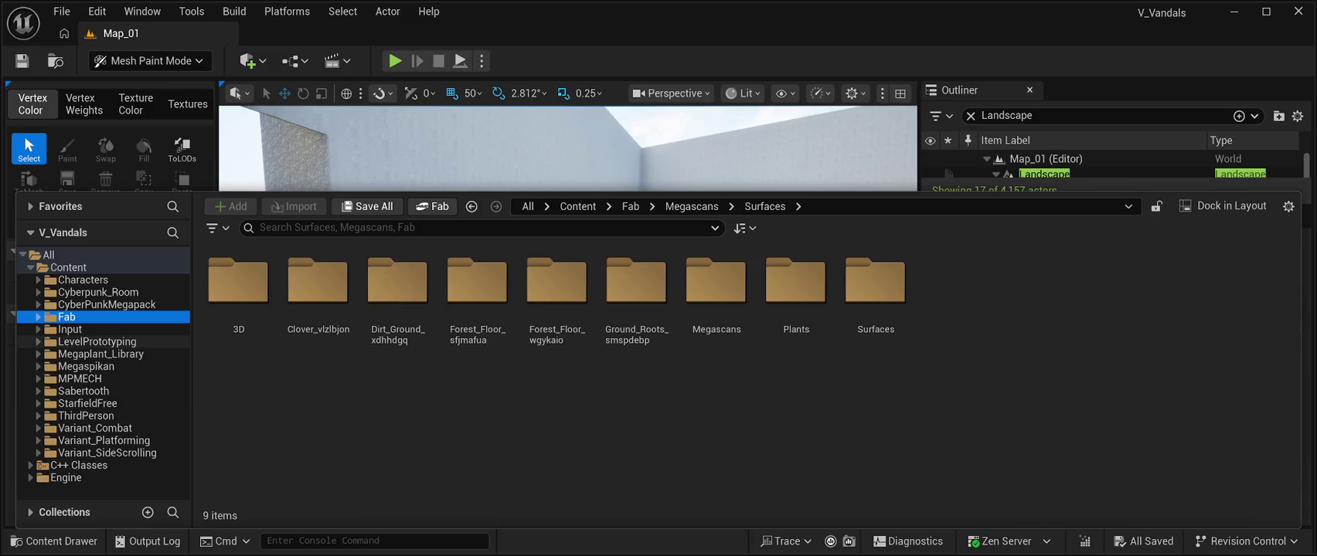
{"action": "left_click", "coordinate": [38, 342]}
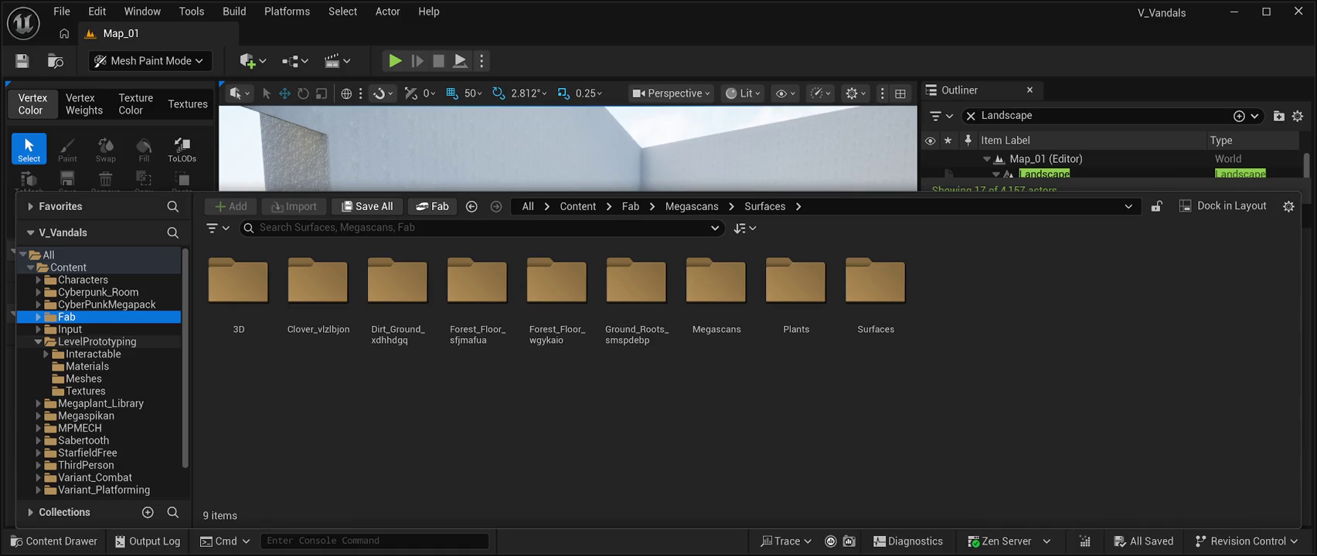
{"action": "left_click", "coordinate": [83, 378]}
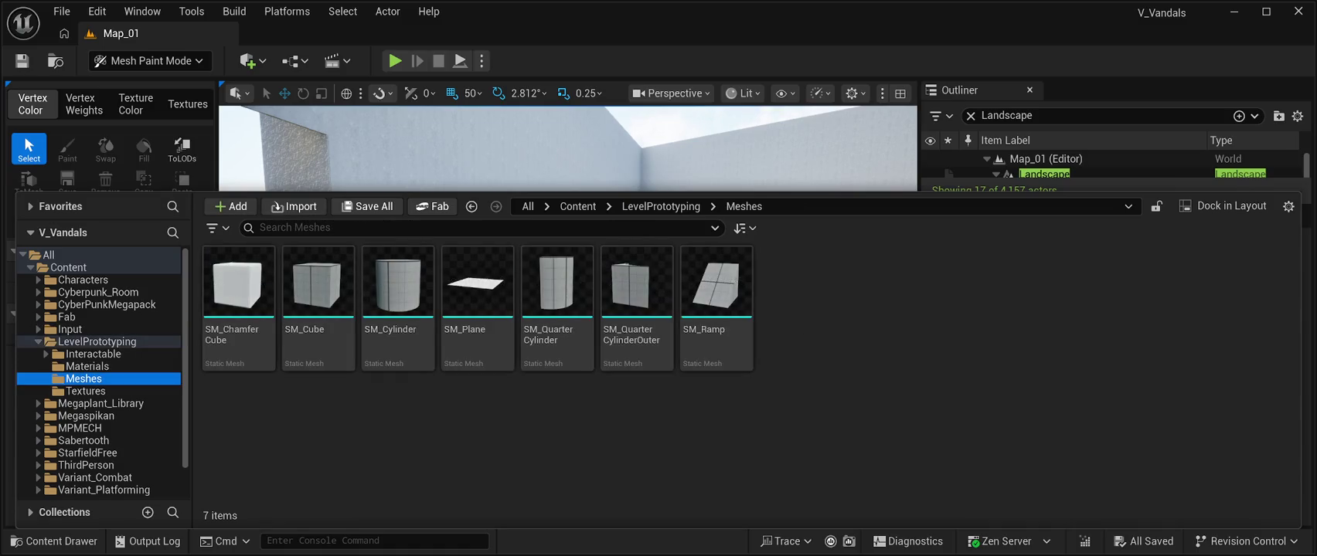
{"action": "left_click", "coordinate": [37, 342]}
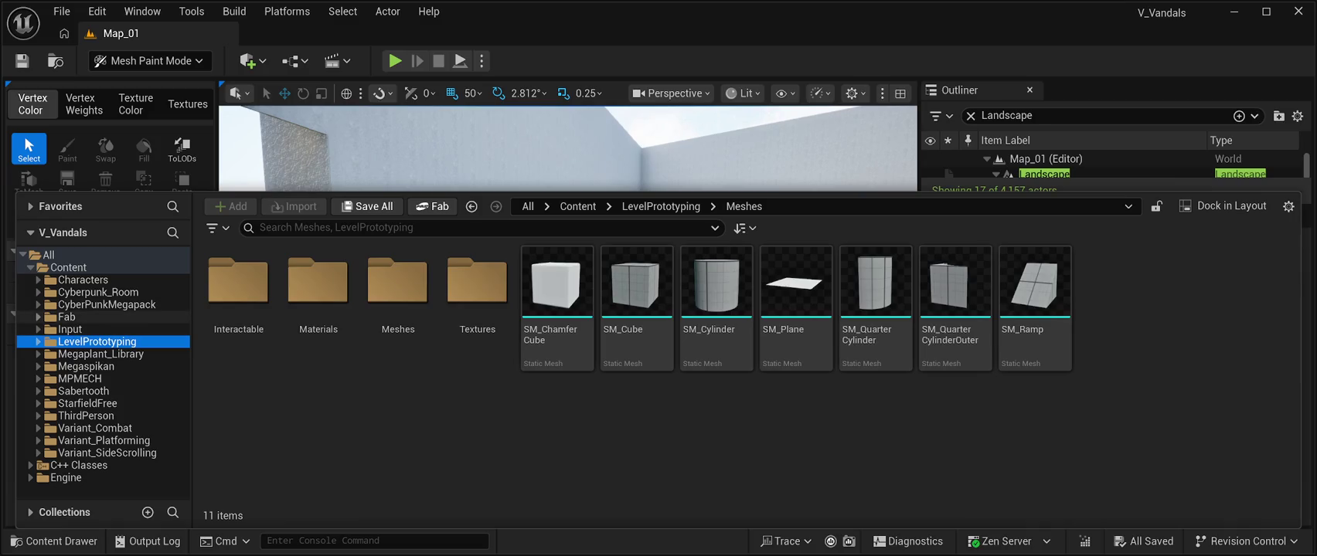
Expand Fab > Megascans, peek into Surfaces, then select the 3D folder
{"action": "left_click", "coordinate": [38, 317]}
{"action": "left_click", "coordinate": [92, 329]}
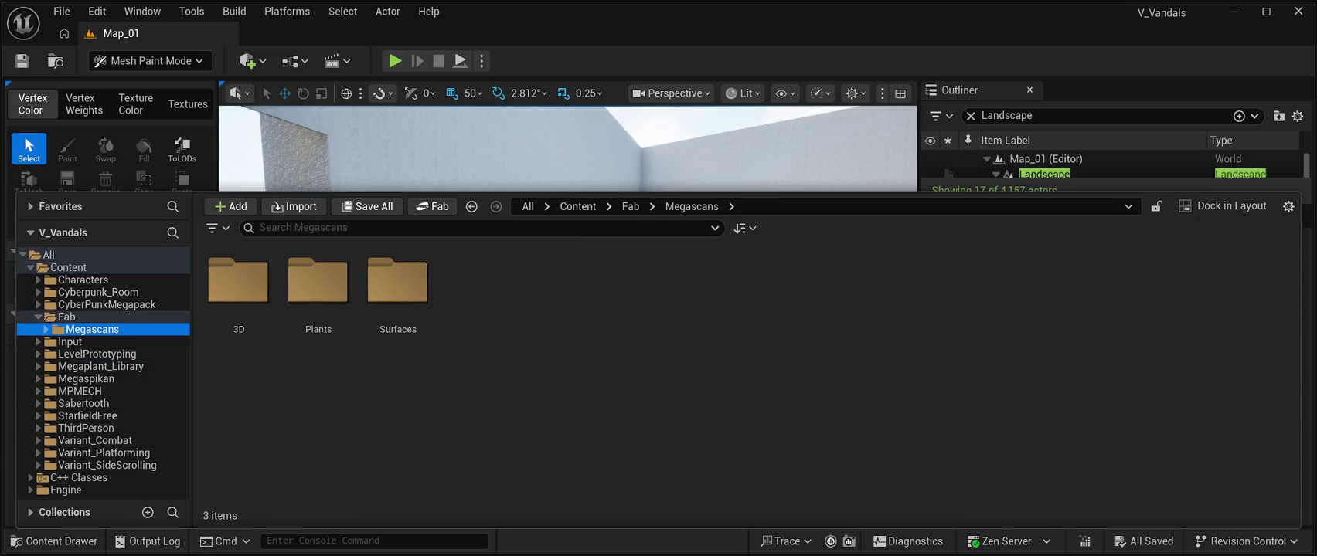
{"action": "double_click", "coordinate": [398, 282]}
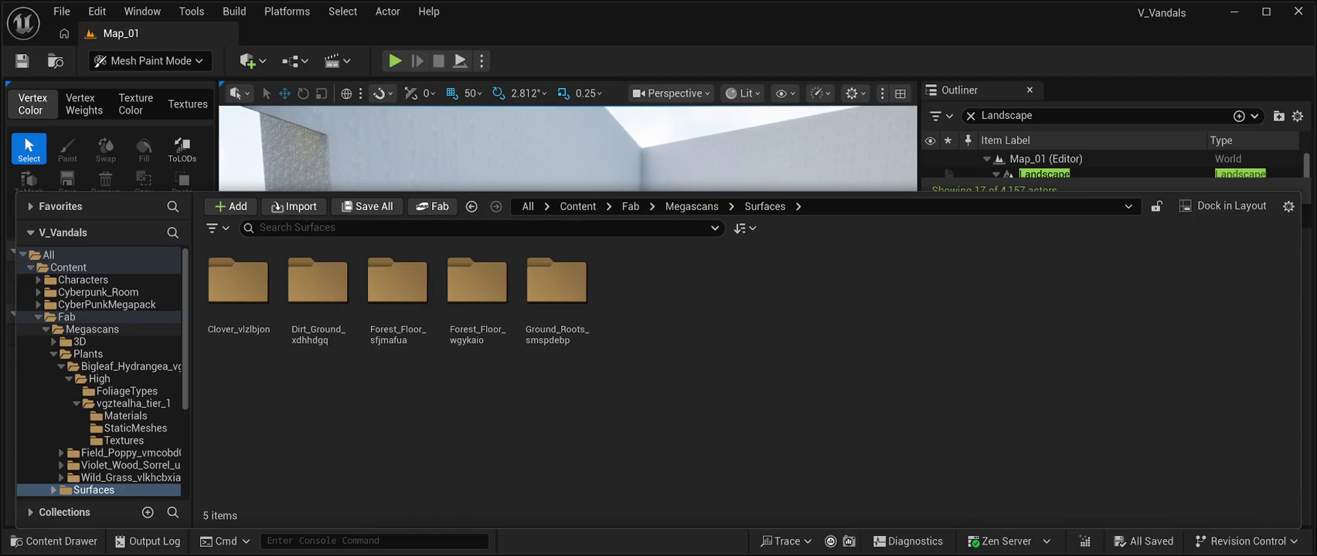
{"action": "left_click", "coordinate": [78, 341]}
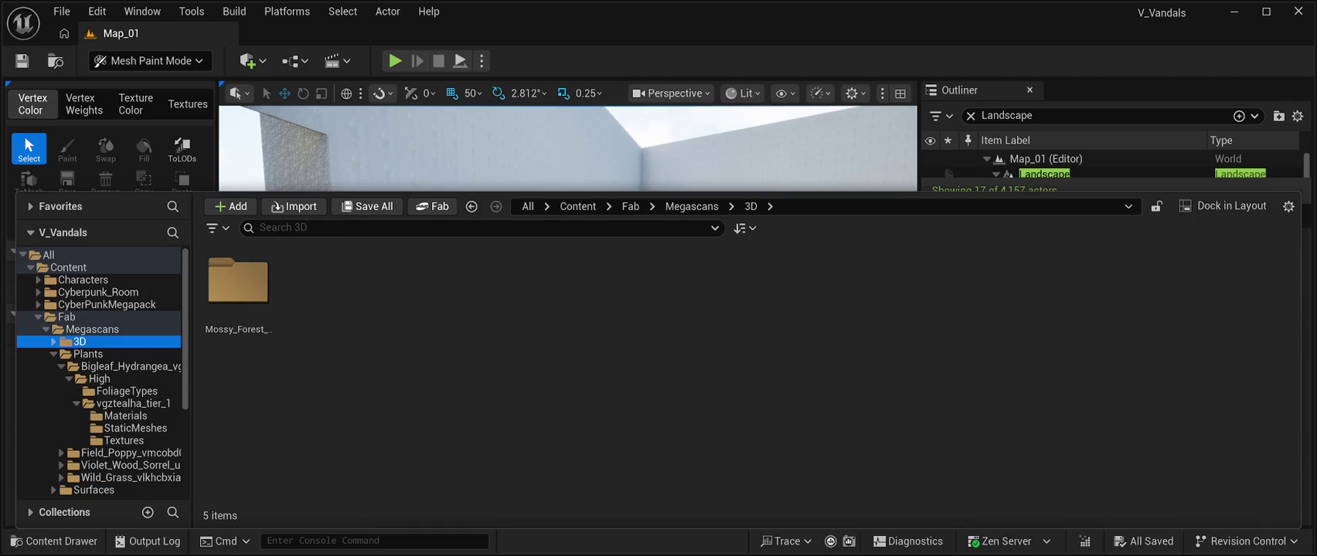
Navigate to Mossy_Forest_Roots > High > wgxjfhr_tier_1 > StaticMeshes
{"action": "double_click", "coordinate": [238, 282]}
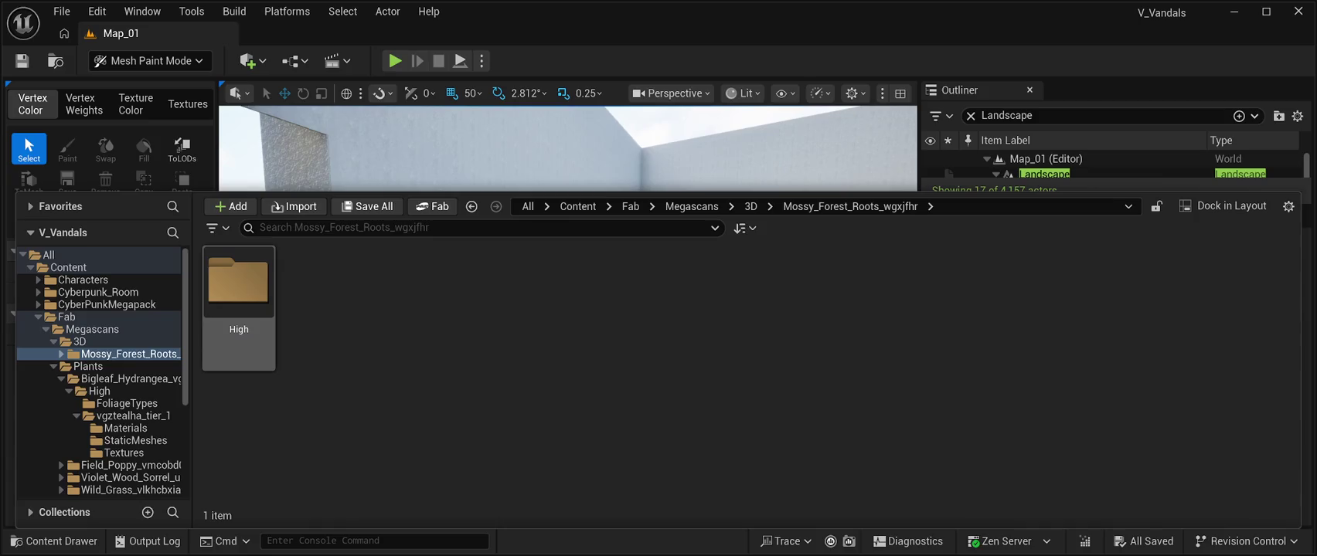
{"action": "double_click", "coordinate": [238, 283]}
{"action": "left_click", "coordinate": [238, 283]}
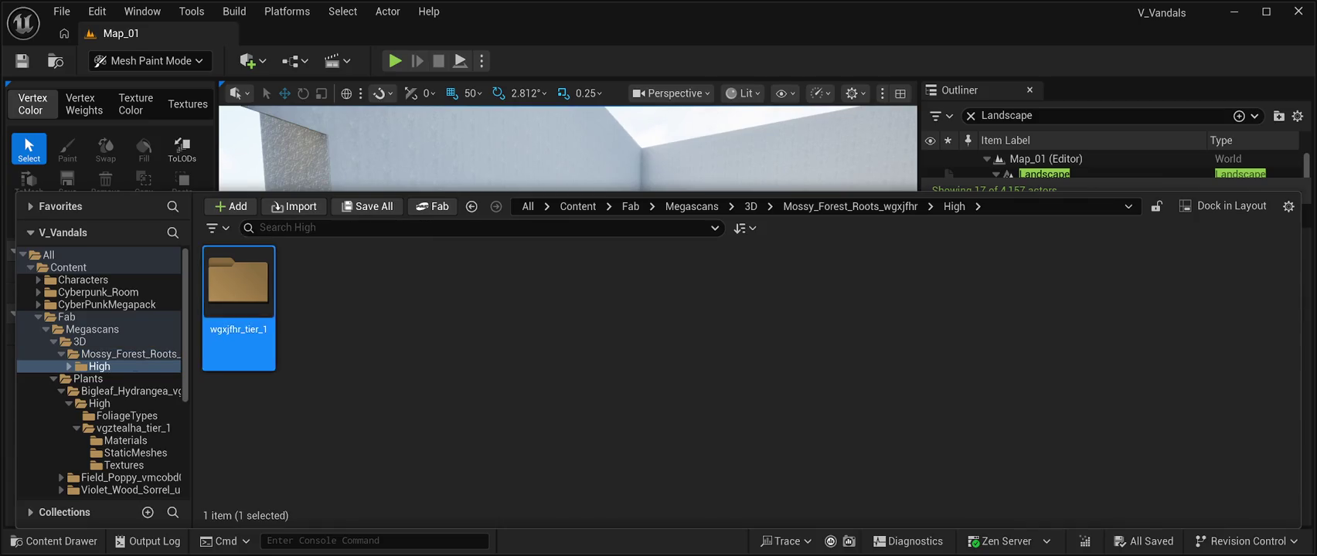
{"action": "double_click", "coordinate": [238, 282]}
{"action": "left_click", "coordinate": [317, 285]}
{"action": "double_click", "coordinate": [318, 285]}
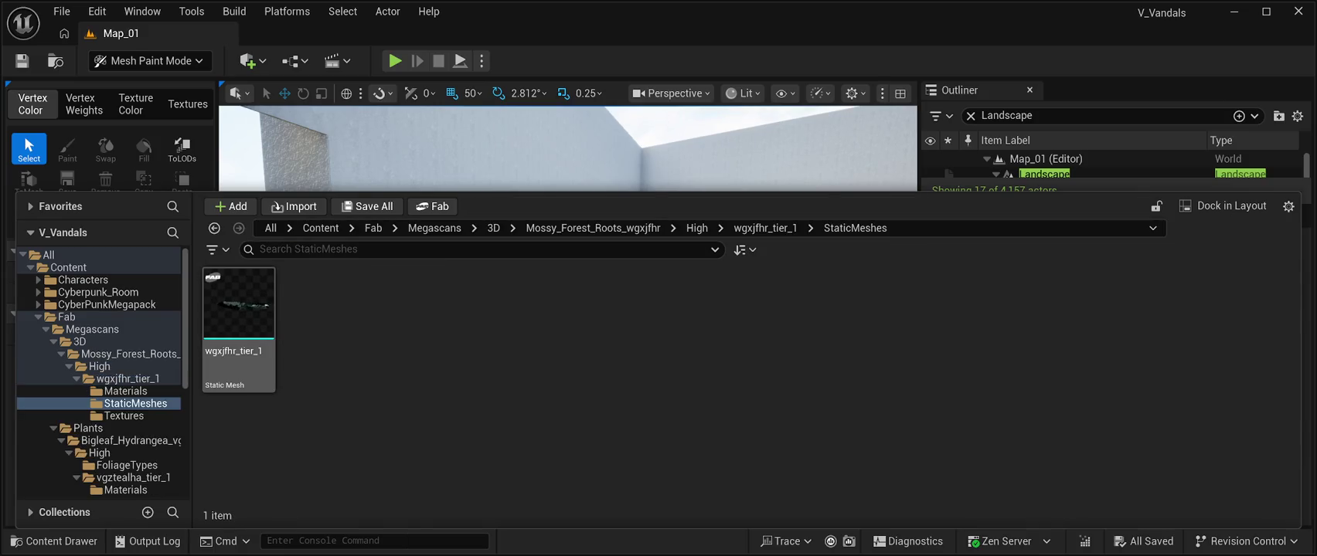
Drag the roots rock static mesh onto the room floor and frame it with F
{"action": "left_click", "coordinate": [238, 309]}
{"action": "mouse_move", "coordinate": [238, 309]}
{"action": "left_mouse_down"}
{"action": "mouse_move", "coordinate": [355, 278]}
{"action": "mouse_move", "coordinate": [483, 384]}
{"action": "mouse_move", "coordinate": [495, 443]}
{"action": "left_mouse_up"}
{"action": "key", "text": "f"}
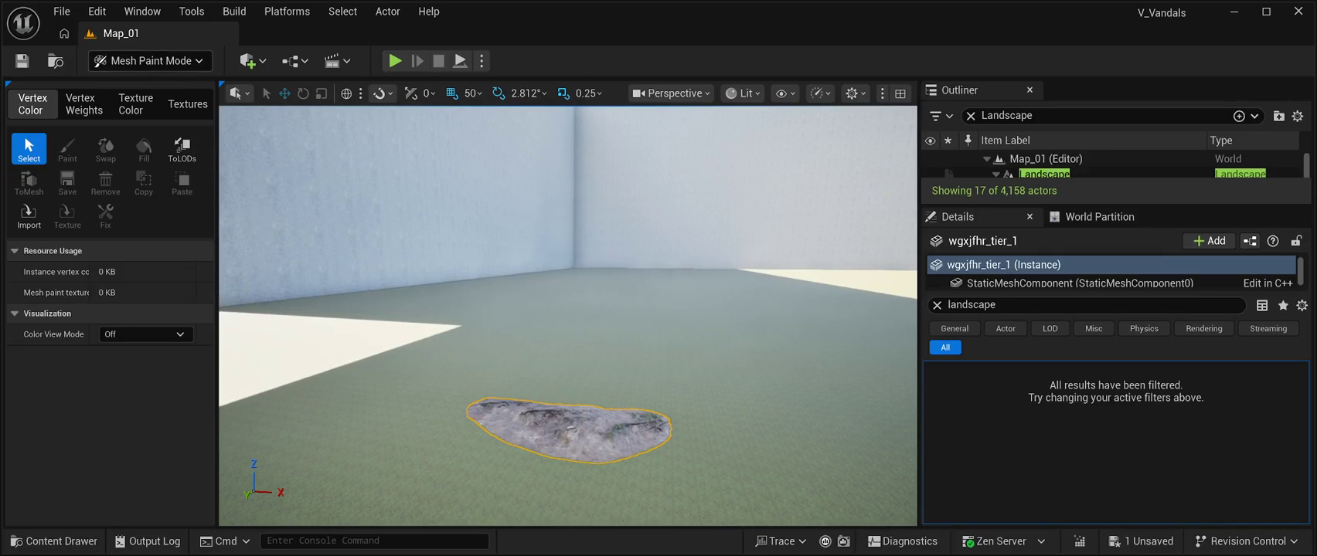
{"action": "key", "text": "shift+1"}
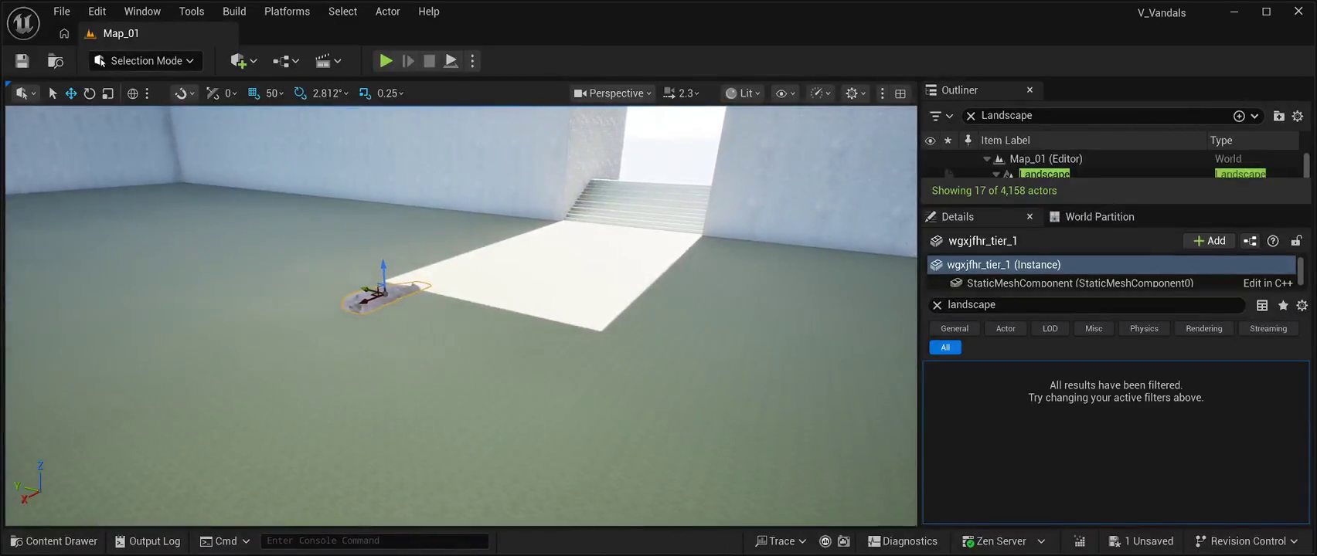
Rotate the wgxjfhr_tier_1 rock about Z and slide it against the wall base near the stairs
{"action": "mouse_move", "coordinate": [350, 272]}
{"action": "left_mouse_down"}
{"action": "mouse_move", "coordinate": [679, 349]}
{"action": "mouse_move", "coordinate": [773, 135]}
{"action": "mouse_move", "coordinate": [747, 259]}
{"action": "left_mouse_up"}
{"action": "key", "text": "f"}
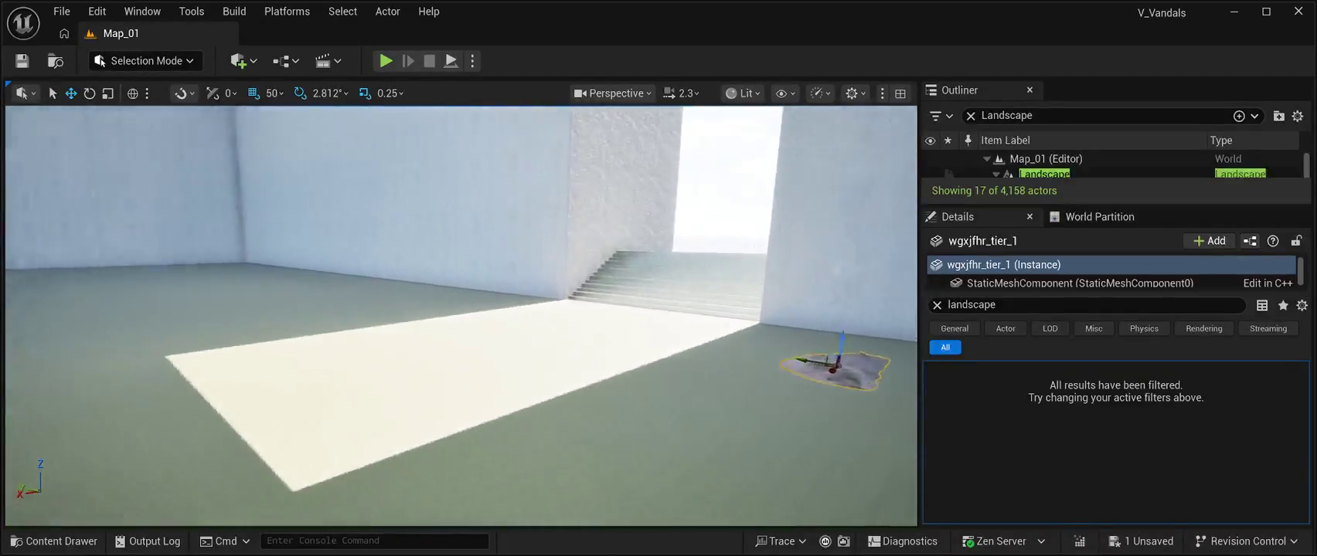
{"action": "key", "text": "e"}
{"action": "mouse_move", "coordinate": [560, 346]}
{"action": "left_mouse_down"}
{"action": "mouse_move", "coordinate": [530, 352]}
{"action": "mouse_move", "coordinate": [590, 360]}
{"action": "left_mouse_up"}
{"action": "mouse_move", "coordinate": [461, 316]}
{"action": "left_mouse_down"}
{"action": "mouse_move", "coordinate": [610, 324]}
{"action": "mouse_move", "coordinate": [611, 402]}
{"action": "left_mouse_up"}
{"action": "scroll", "coordinate": [461, 316], "scroll_direction": "down", "scroll_amount": 5}
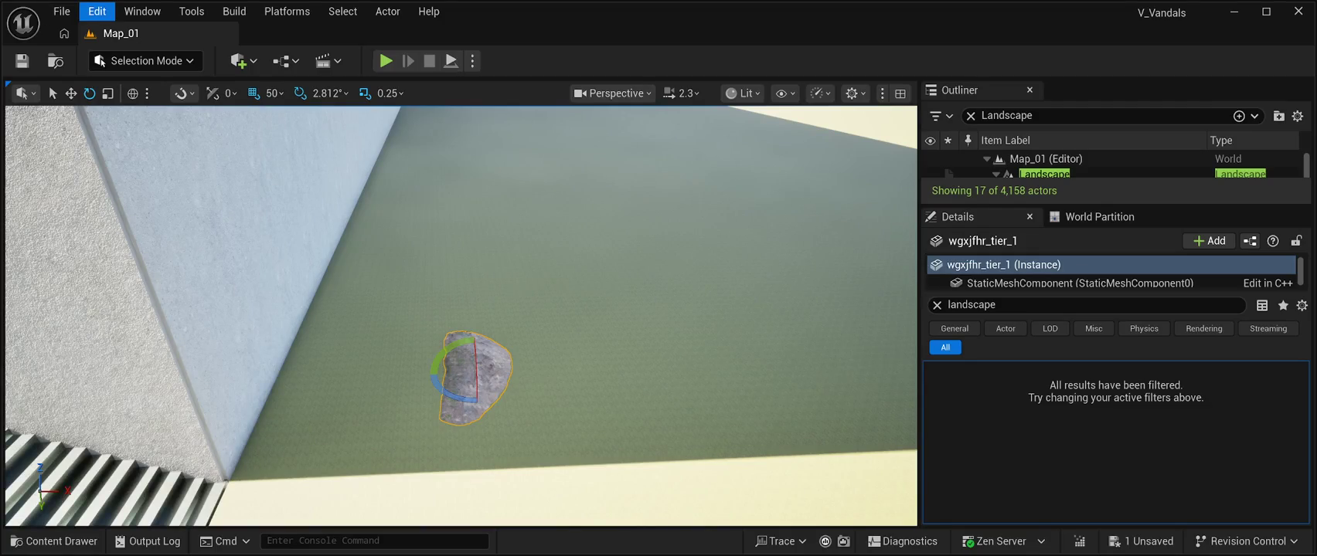
{"action": "key", "text": "ctrl+z"}
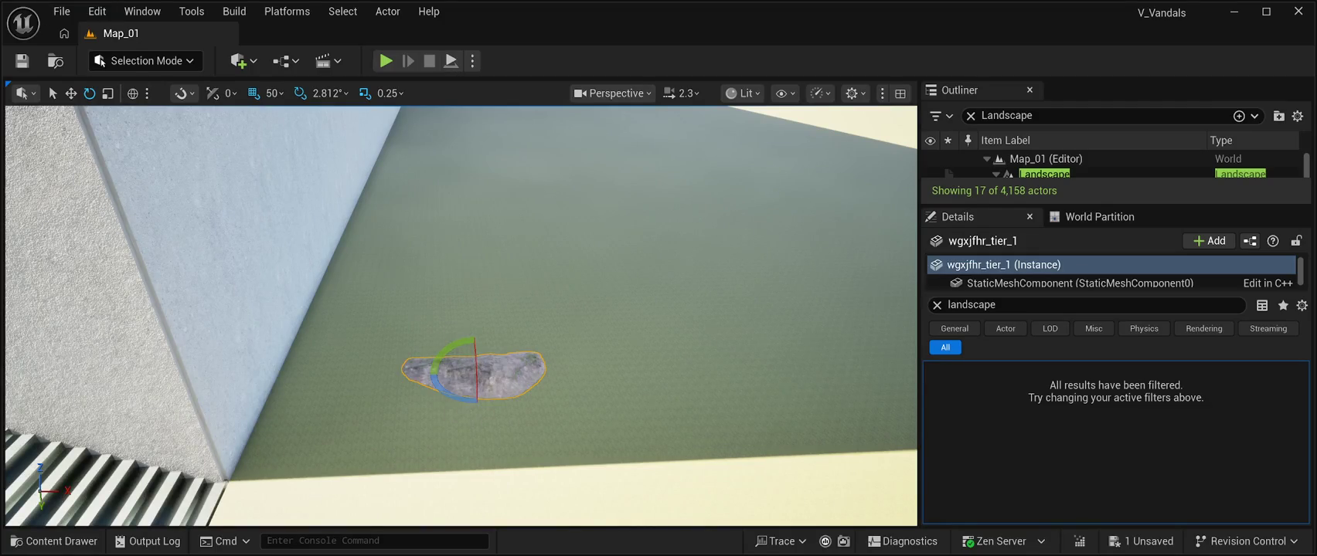
{"action": "left_click_drag", "start_coordinate": [452, 396], "coordinate": [387, 384]}
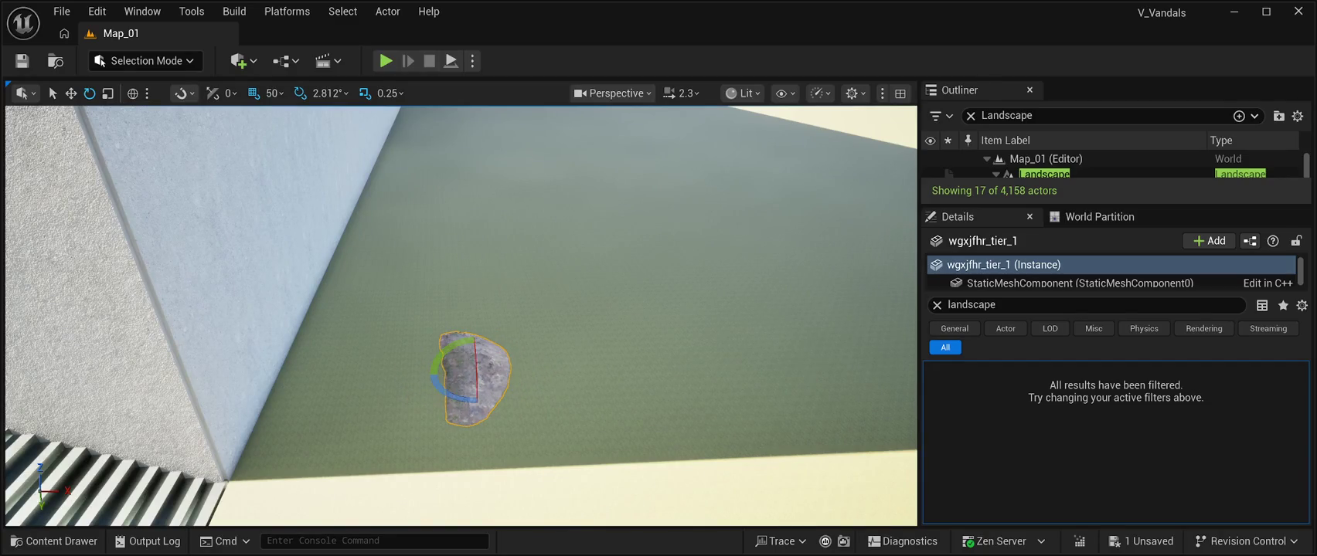
{"action": "left_click", "coordinate": [70, 92]}
{"action": "mouse_move", "coordinate": [495, 372]}
{"action": "left_mouse_down"}
{"action": "mouse_move", "coordinate": [344, 380]}
{"action": "mouse_move", "coordinate": [288, 426]}
{"action": "mouse_move", "coordinate": [259, 371]}
{"action": "mouse_move", "coordinate": [272, 363]}
{"action": "left_mouse_up"}
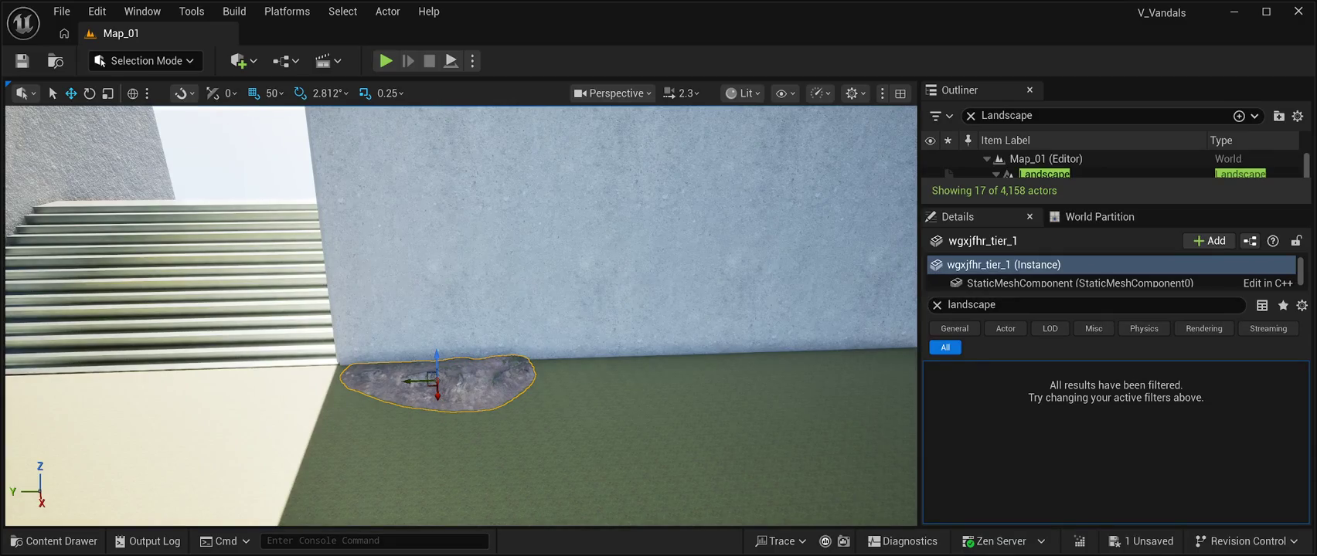
Alt-drag and Ctrl+D copies of the roots rock, sliding each along the wall base
{"action": "mouse_move", "coordinate": [429, 380]}
{"action": "left_mouse_down"}
{"action": "mouse_move", "coordinate": [546, 377]}
{"action": "mouse_move", "coordinate": [509, 370]}
{"action": "mouse_move", "coordinate": [471, 369]}
{"action": "mouse_move", "coordinate": [593, 389]}
{"action": "mouse_move", "coordinate": [572, 410]}
{"action": "mouse_move", "coordinate": [595, 398]}
{"action": "left_mouse_up"}
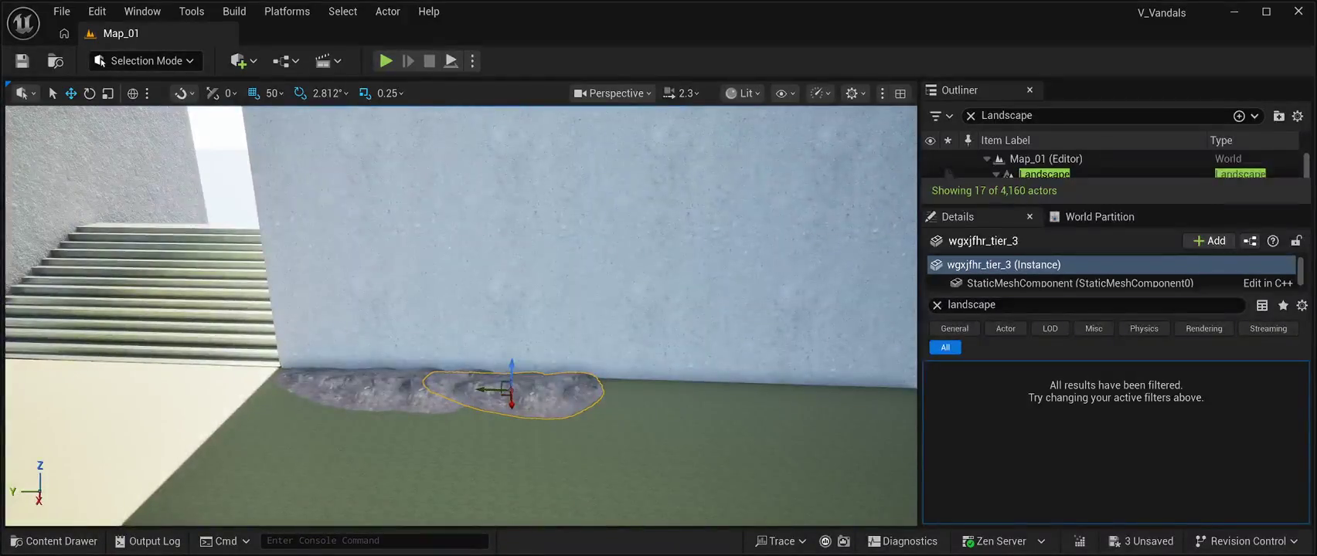
{"action": "left_click_drag", "start_coordinate": [484, 389], "coordinate": [573, 390]}
{"action": "scroll", "coordinate": [588, 391], "scroll_direction": "down", "scroll_amount": 5}
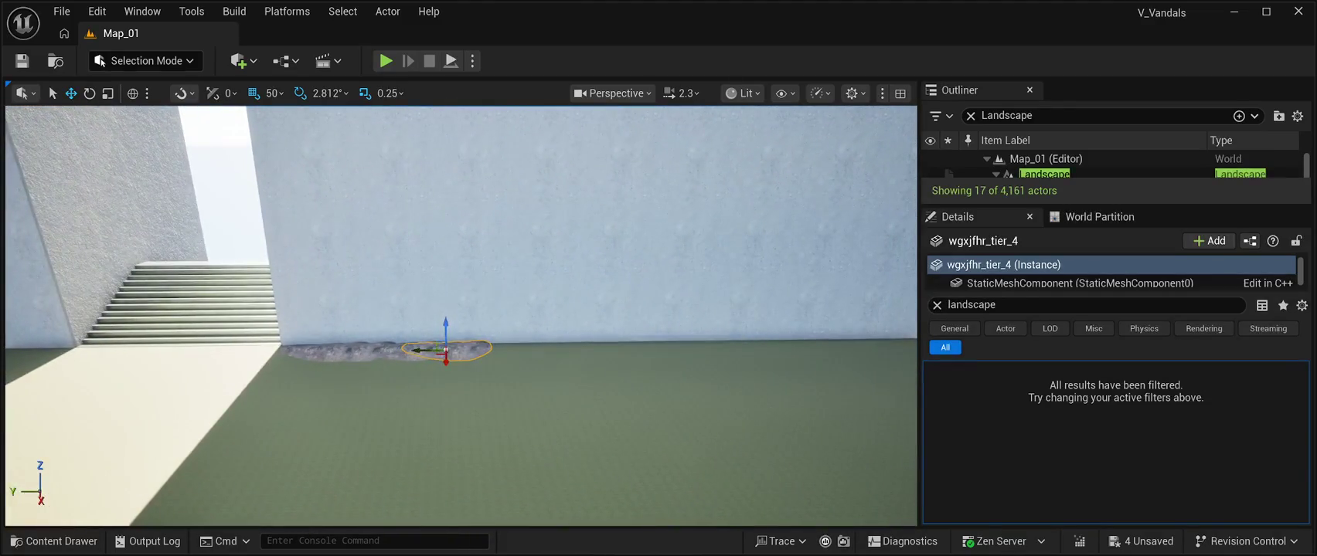
{"action": "left_click_drag", "start_coordinate": [425, 352], "coordinate": [582, 350]}
{"action": "key", "text": "ctrl+d"}
{"action": "key", "text": "ctrl+d"}
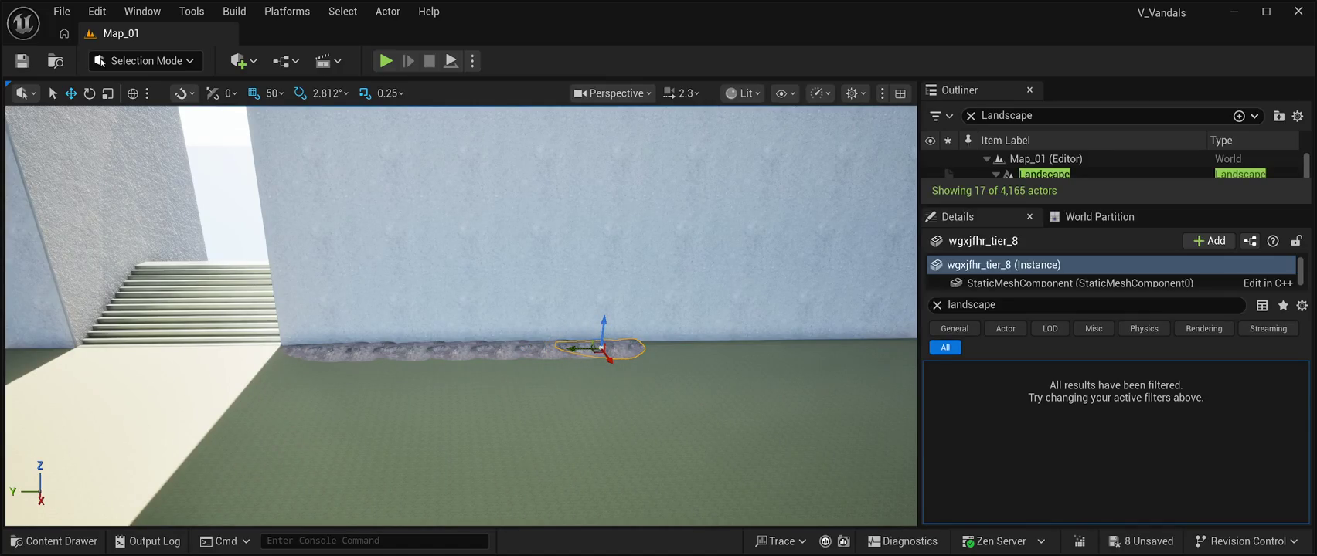
{"action": "left_click_drag", "start_coordinate": [574, 348], "coordinate": [742, 350]}
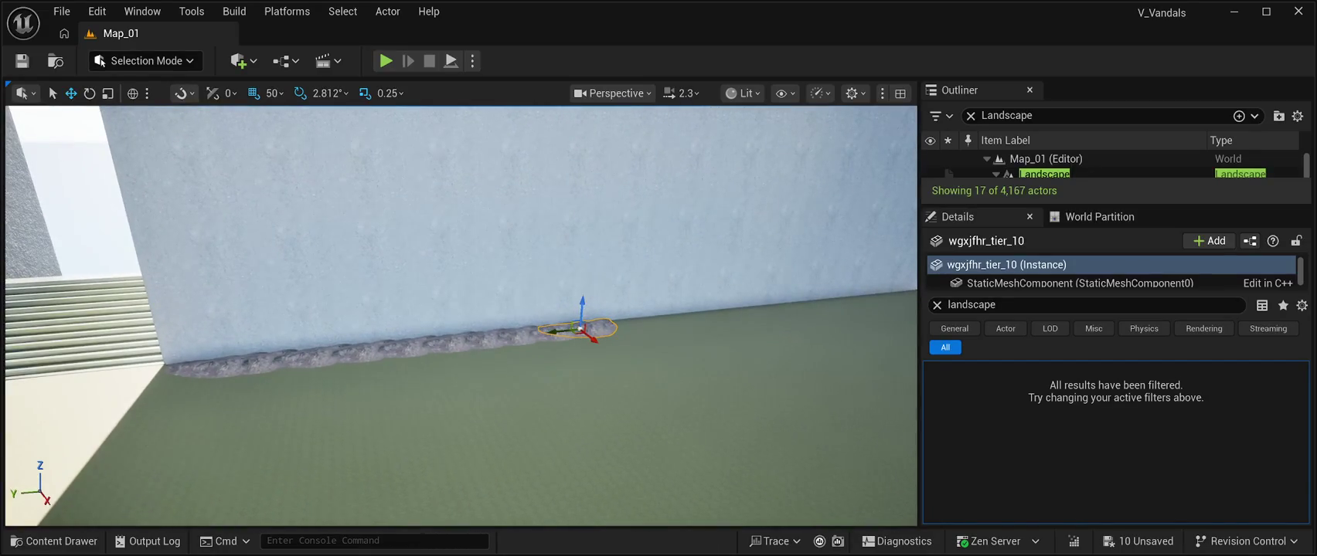
Keep duplicating rocks along the wall until the strip reaches wgxjfhr_tier_20
{"action": "key", "text": "ctrl+d"}
{"action": "left_click_drag", "start_coordinate": [557, 331], "coordinate": [585, 329]}
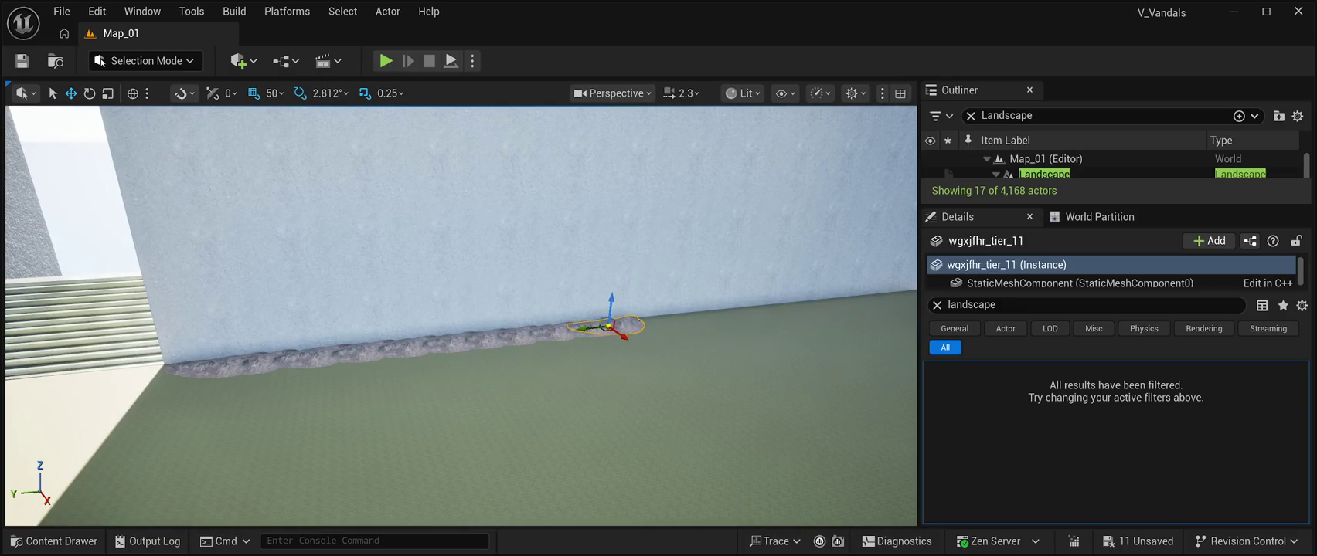
{"action": "left_click_drag", "start_coordinate": [611, 326], "coordinate": [632, 329]}
{"action": "mouse_move", "coordinate": [541, 402]}
{"action": "left_mouse_down"}
{"action": "mouse_move", "coordinate": [510, 364]}
{"action": "mouse_move", "coordinate": [519, 352]}
{"action": "mouse_move", "coordinate": [416, 350]}
{"action": "mouse_move", "coordinate": [460, 348]}
{"action": "mouse_move", "coordinate": [485, 366]}
{"action": "mouse_move", "coordinate": [482, 341]}
{"action": "mouse_move", "coordinate": [588, 342]}
{"action": "left_mouse_up"}
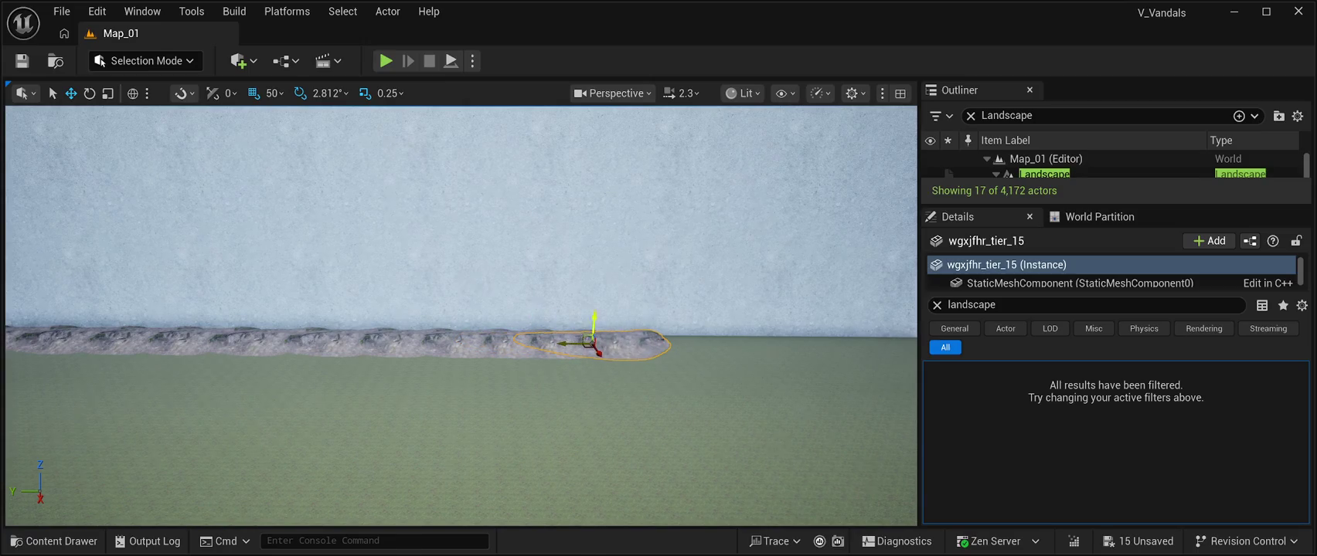
{"action": "left_click_drag", "start_coordinate": [505, 337], "coordinate": [671, 332]}
{"action": "key", "text": "ctrl+d"}
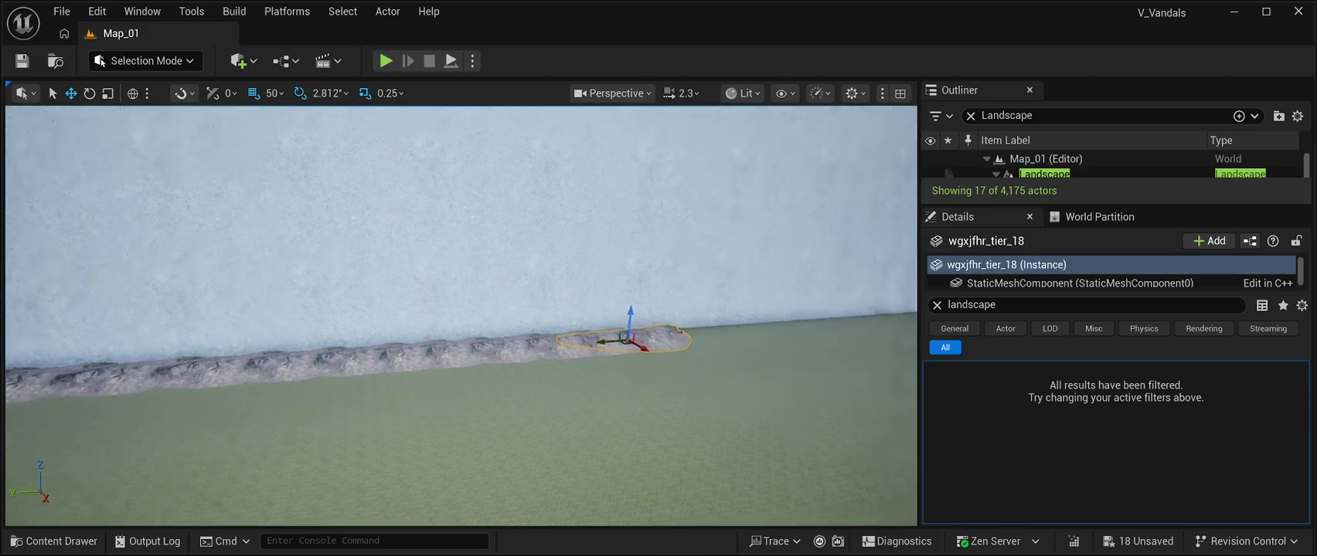
{"action": "key", "text": "ctrl+d"}
{"action": "left_click_drag", "start_coordinate": [573, 340], "coordinate": [606, 338]}
{"action": "scroll", "coordinate": [461, 316], "scroll_direction": "up", "scroll_amount": 3}
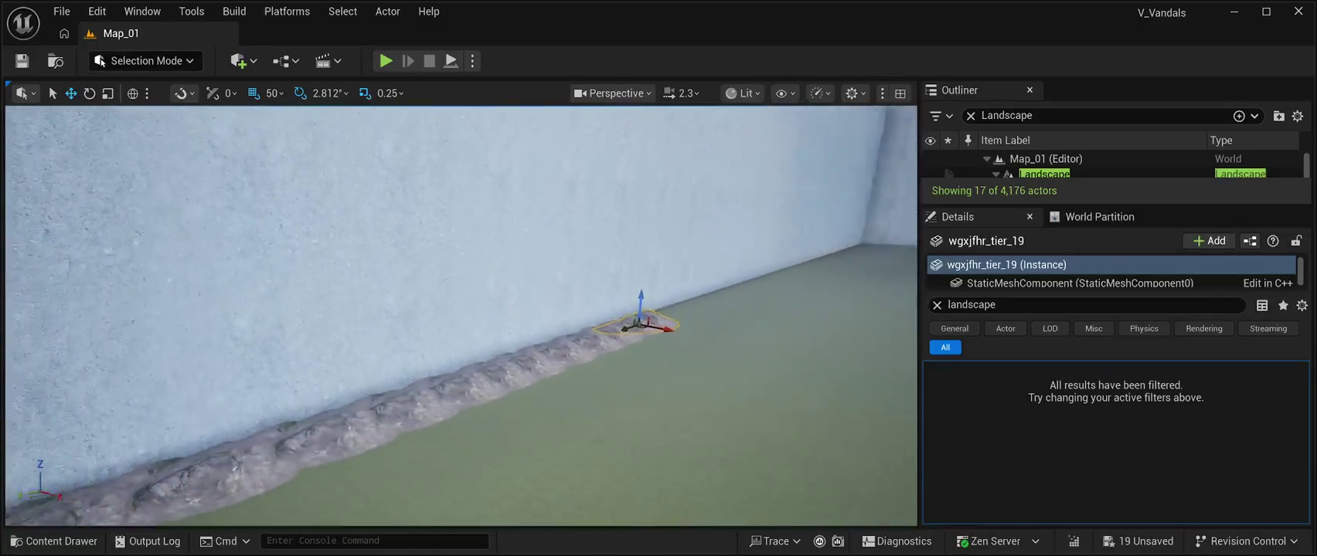
{"action": "key", "text": "ctrl+d"}
{"action": "left_click_drag", "start_coordinate": [663, 328], "coordinate": [693, 317]}
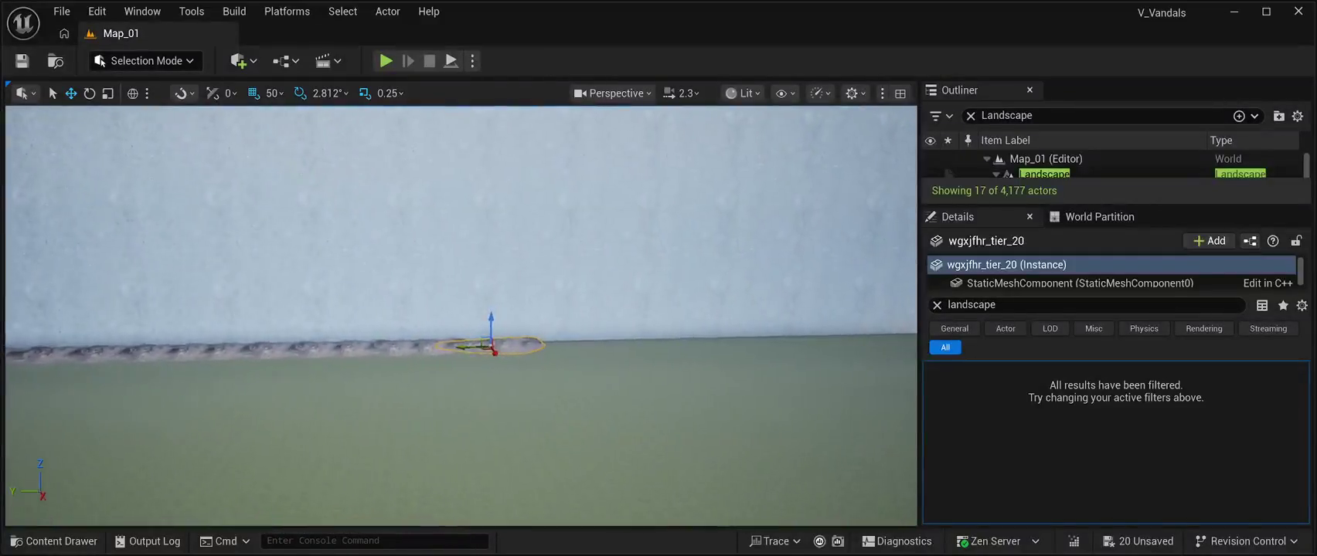
Duplicate more rock pieces and slide each copy further along the wall base
{"action": "left_click_drag", "start_coordinate": [493, 352], "coordinate": [776, 347]}
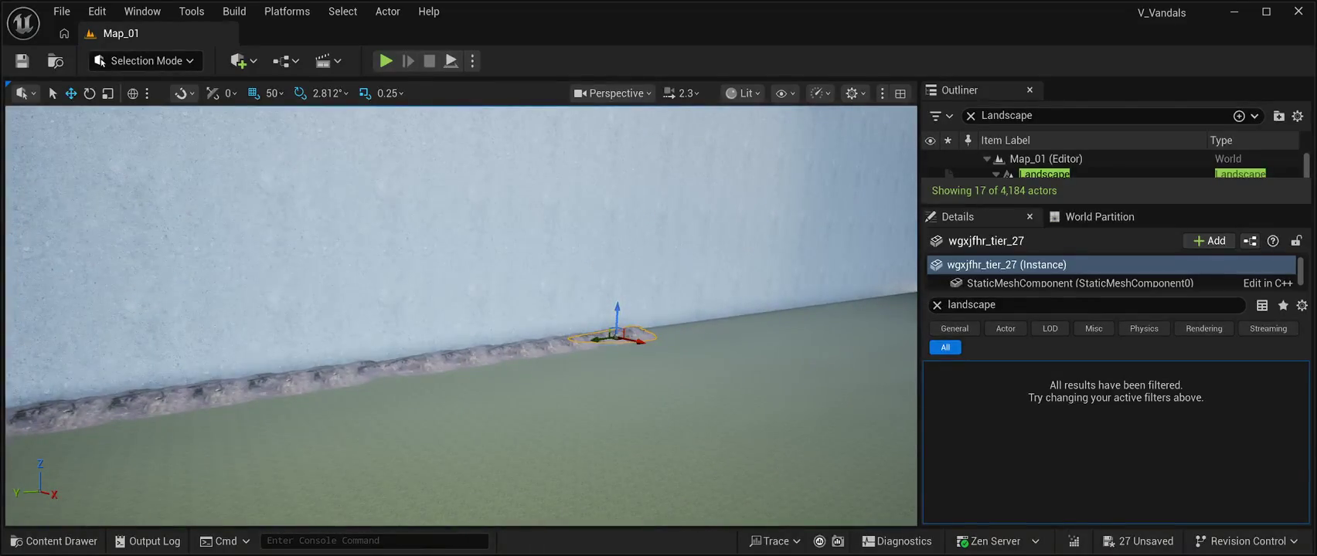
{"action": "mouse_move", "coordinate": [630, 339]}
{"action": "left_mouse_down"}
{"action": "mouse_move", "coordinate": [693, 331]}
{"action": "mouse_move", "coordinate": [665, 340]}
{"action": "mouse_move", "coordinate": [684, 351]}
{"action": "left_mouse_up"}
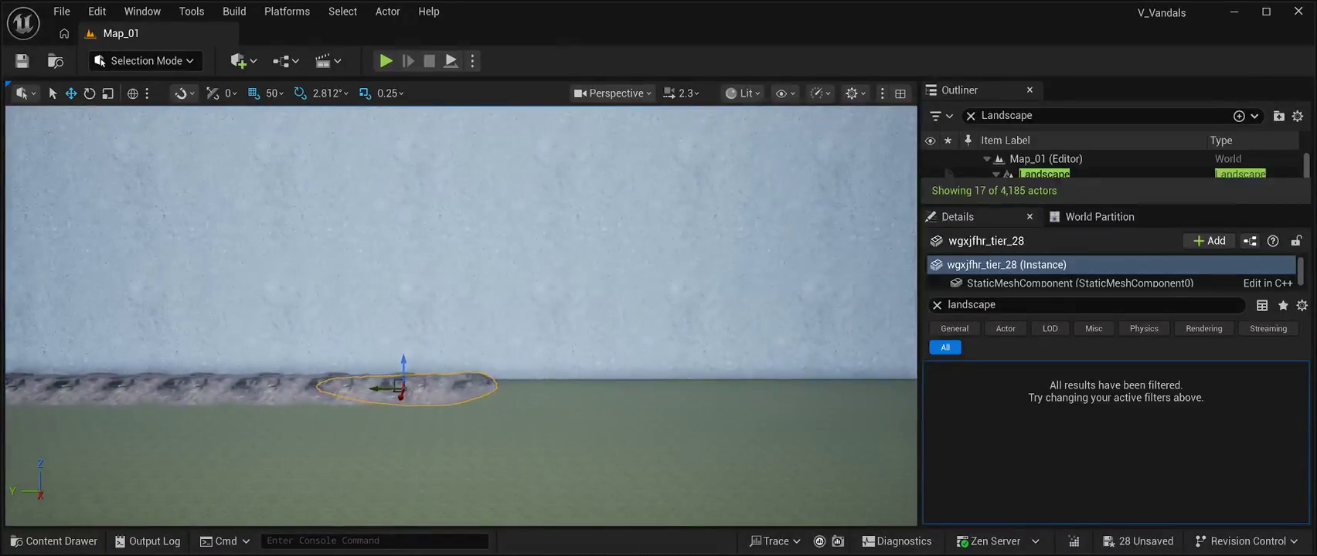
{"action": "left_click_drag", "start_coordinate": [388, 388], "coordinate": [659, 389]}
{"action": "left_click_drag", "start_coordinate": [541, 464], "coordinate": [634, 463]}
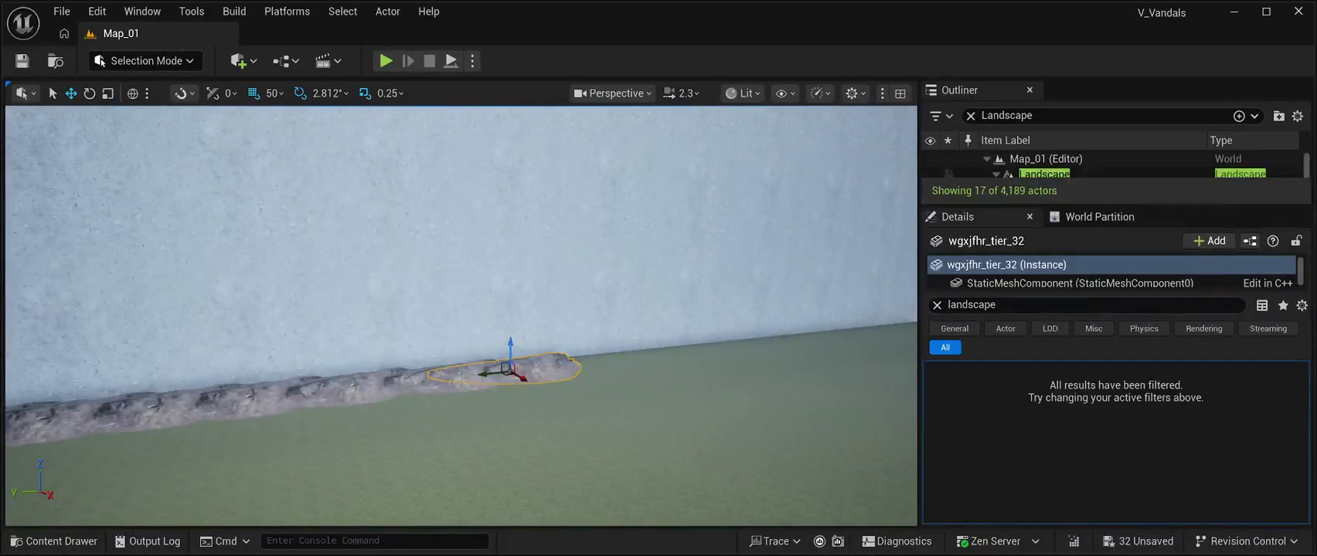
{"action": "left_click_drag", "start_coordinate": [521, 379], "coordinate": [709, 349]}
{"action": "key", "text": "ctrl+d"}
{"action": "key", "text": "ctrl+d"}
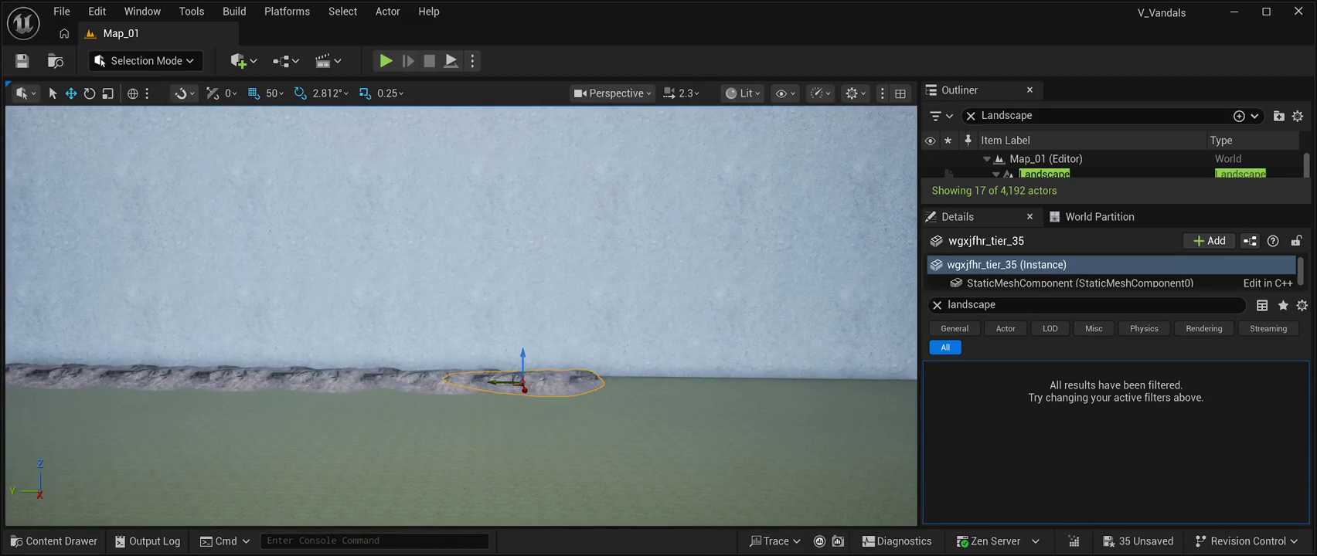
{"action": "left_click_drag", "start_coordinate": [517, 381], "coordinate": [678, 384]}
{"action": "key", "text": "ctrl+d"}
Continue the rock strip to the room's corner, reaching wgxjfhr_tier_48, and enlarge the Outliner
{"action": "key", "text": "ctrl+d"}
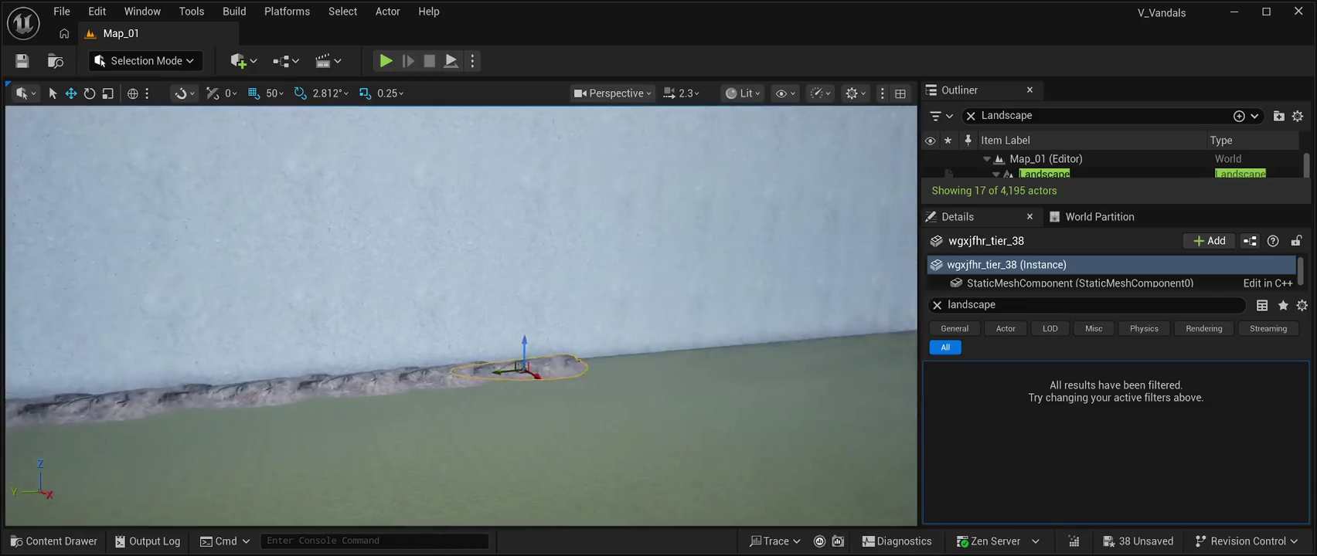
{"action": "left_click_drag", "start_coordinate": [469, 384], "coordinate": [606, 366]}
{"action": "key", "text": "ctrl+d"}
{"action": "key", "text": "ctrl+d"}
{"action": "left_click_drag", "start_coordinate": [464, 325], "coordinate": [510, 302]}
{"action": "key", "text": "ctrl+d"}
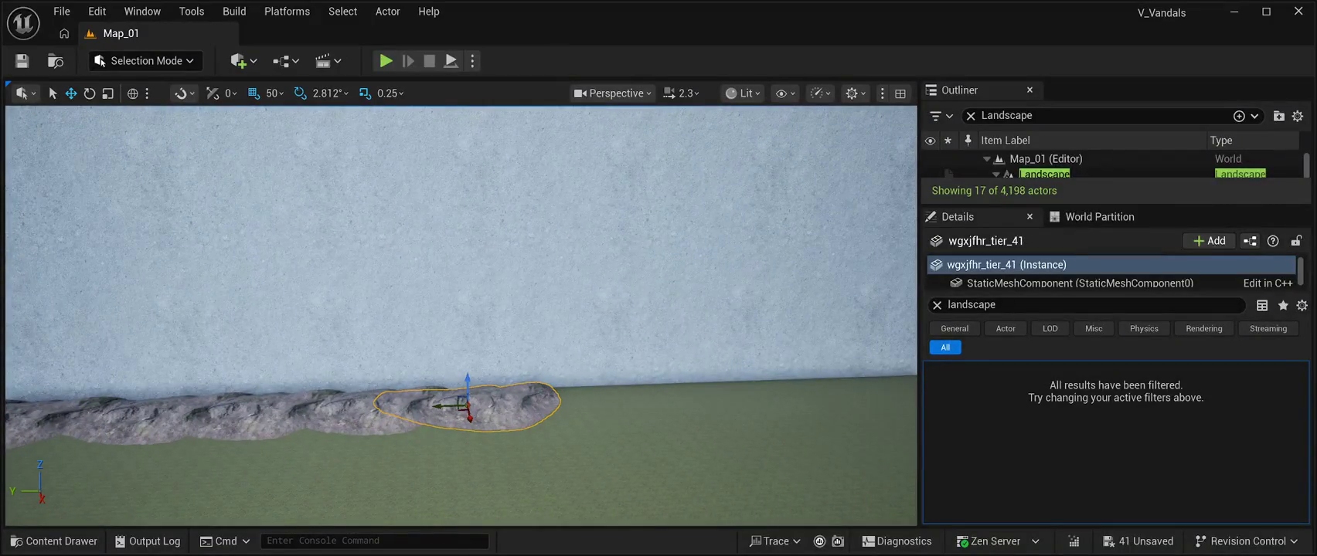
{"action": "left_click_drag", "start_coordinate": [444, 406], "coordinate": [759, 394]}
{"action": "key", "text": "ctrl+d"}
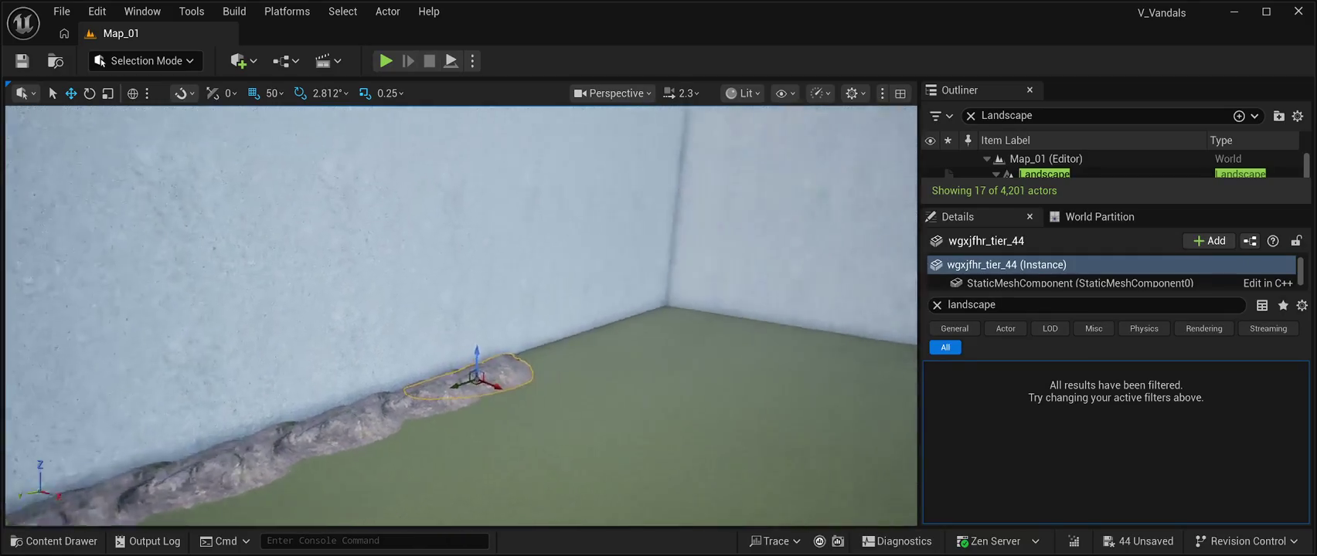
{"action": "left_click_drag", "start_coordinate": [494, 399], "coordinate": [630, 331]}
{"action": "key", "text": "ctrl+d"}
{"action": "key", "text": "ctrl+d"}
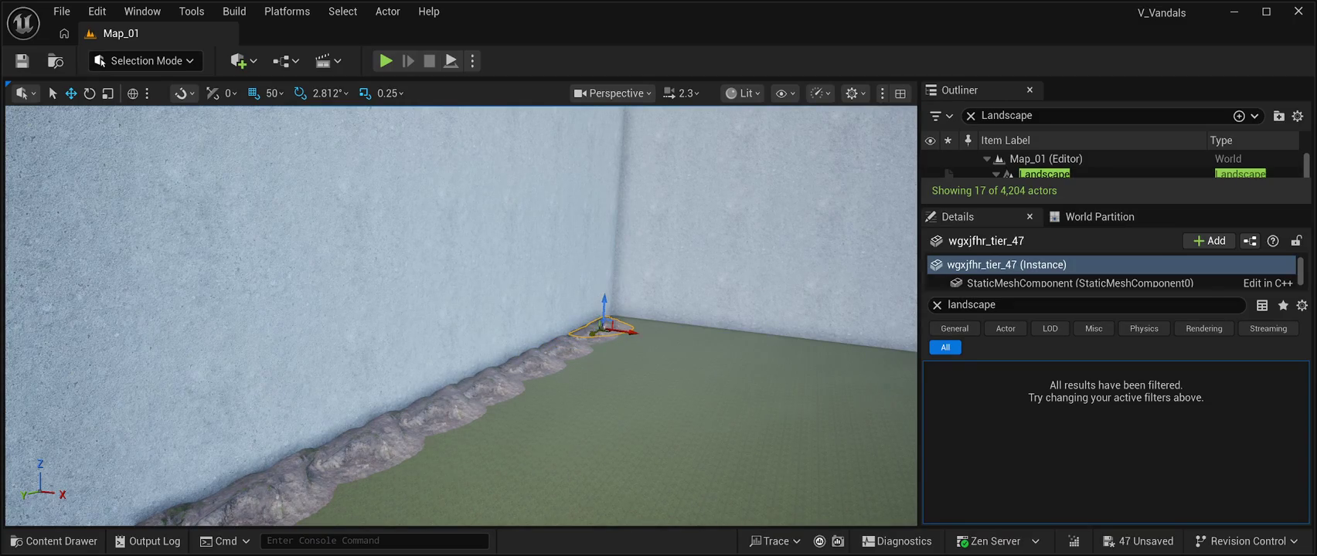
{"action": "key", "text": "ctrl+d"}
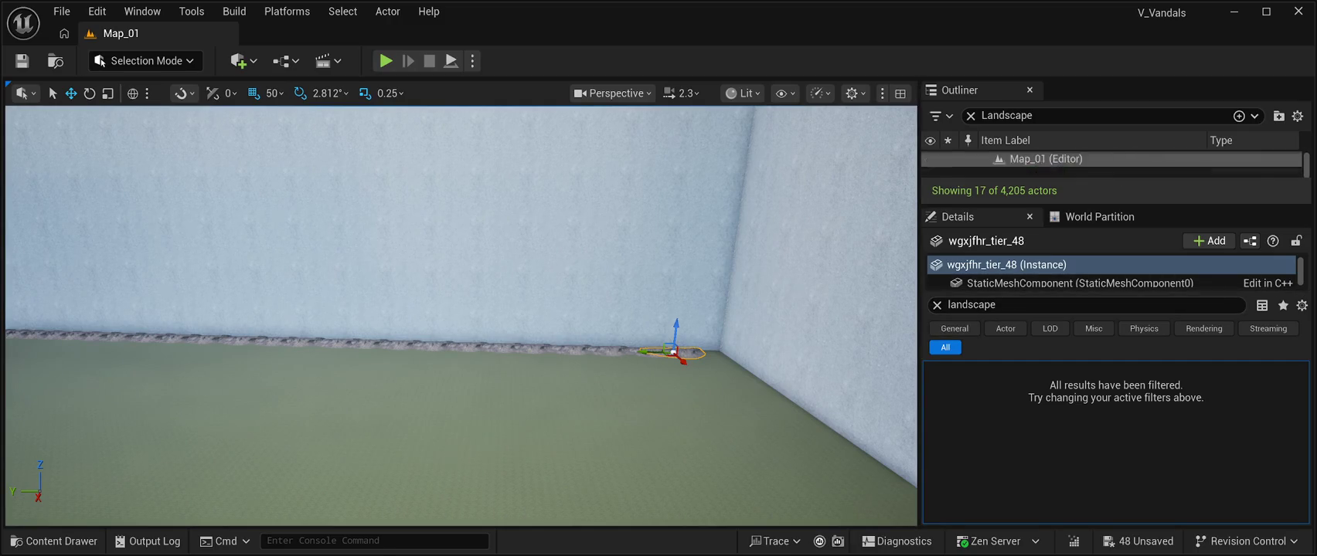
{"action": "left_click_drag", "start_coordinate": [1113, 204], "coordinate": [1113, 447]}
Clear the Landscape Outliner filter and Shift-select wgxjfhr_tier_1 through wgxjfhr_tier_48
{"action": "left_click", "coordinate": [1005, 115]}
{"action": "key", "text": "BackSpace"}
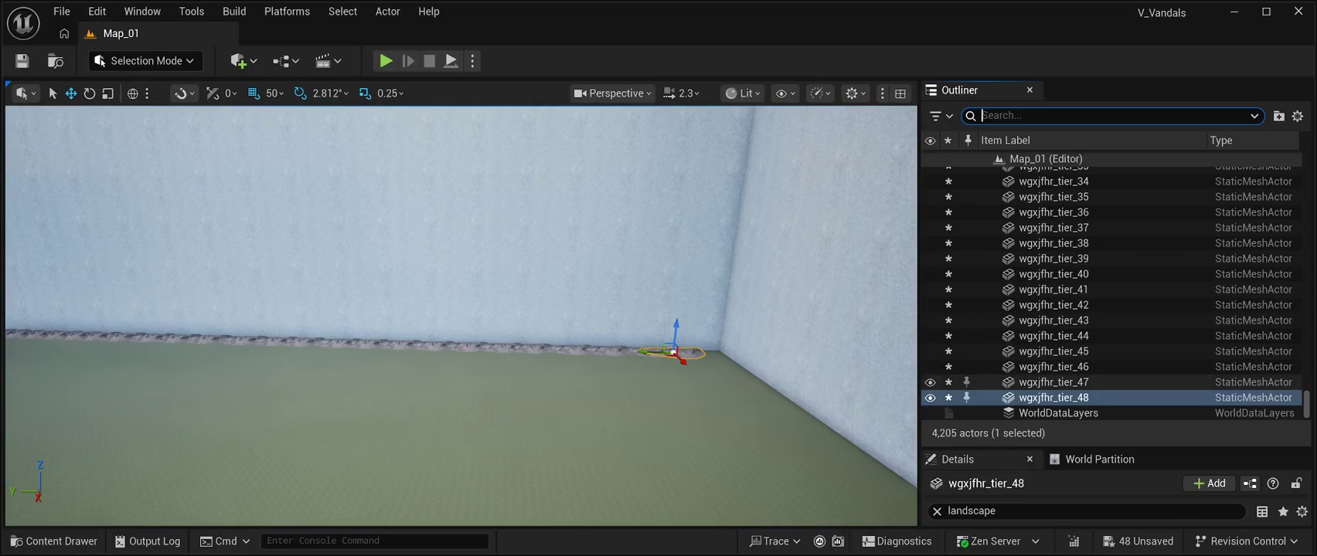
{"action": "scroll", "coordinate": [1113, 381], "scroll_direction": "up", "scroll_amount": 10}
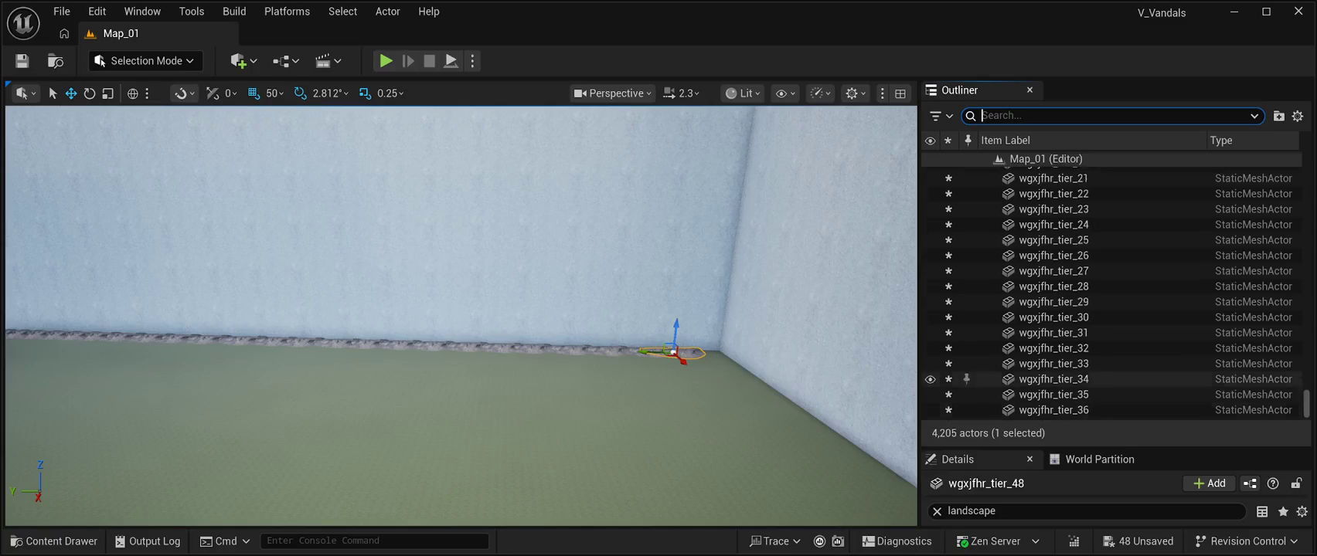
{"action": "scroll", "coordinate": [1113, 382], "scroll_direction": "up", "scroll_amount": 5}
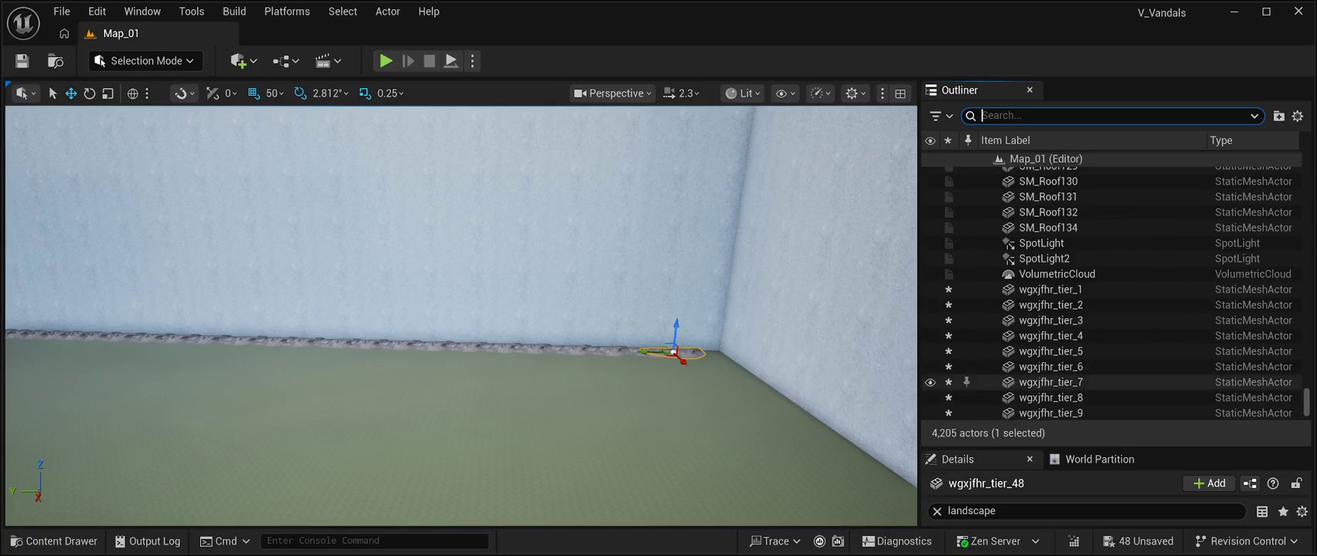
{"action": "left_click", "coordinate": [1082, 289]}
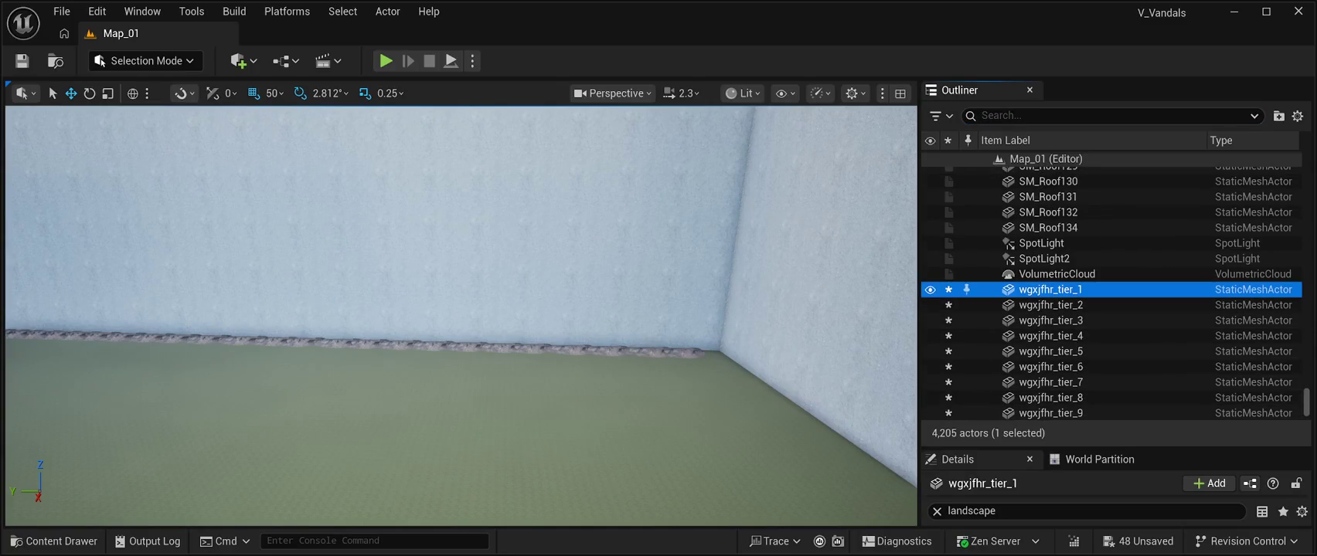
{"action": "scroll", "coordinate": [1082, 289], "scroll_direction": "down", "scroll_amount": 14}
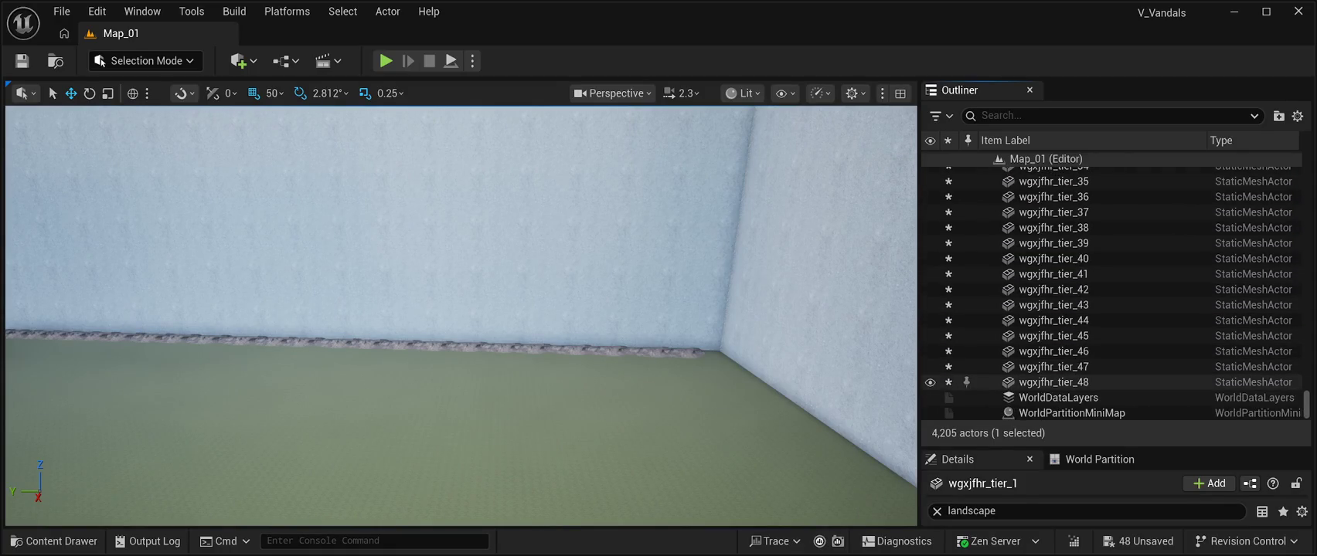
{"action": "left_click", "coordinate": [1082, 382], "text": "shift"}
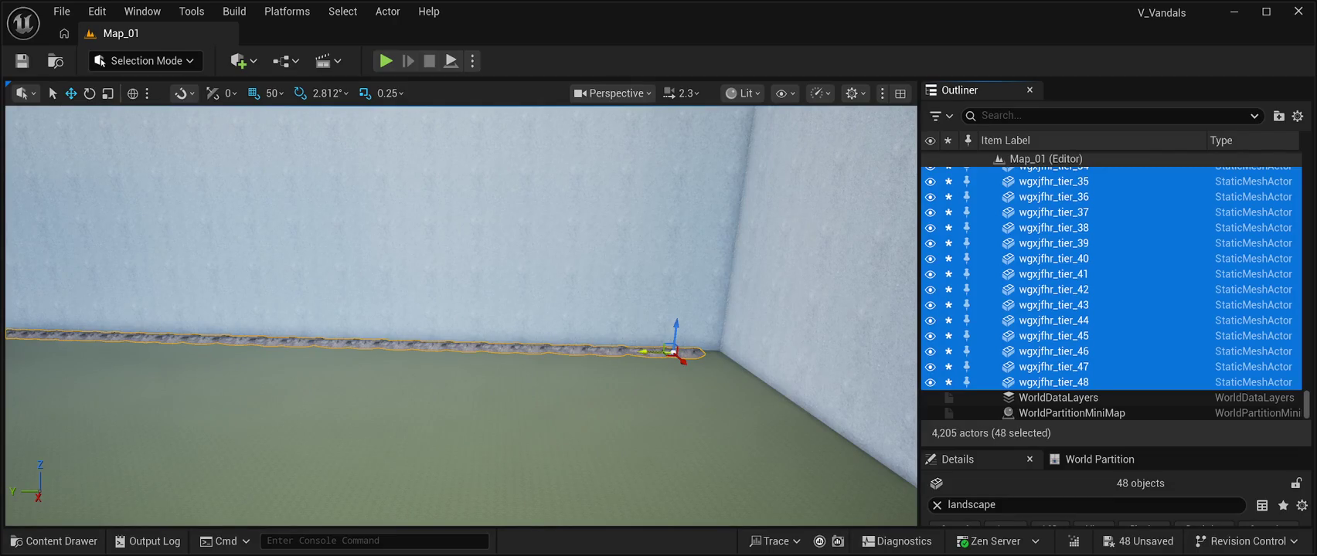
Alt-drag a copy of the 48-piece rock line and slide it along the next wall's base
{"action": "left_click_drag", "start_coordinate": [680, 360], "coordinate": [699, 395], "text": "alt"}
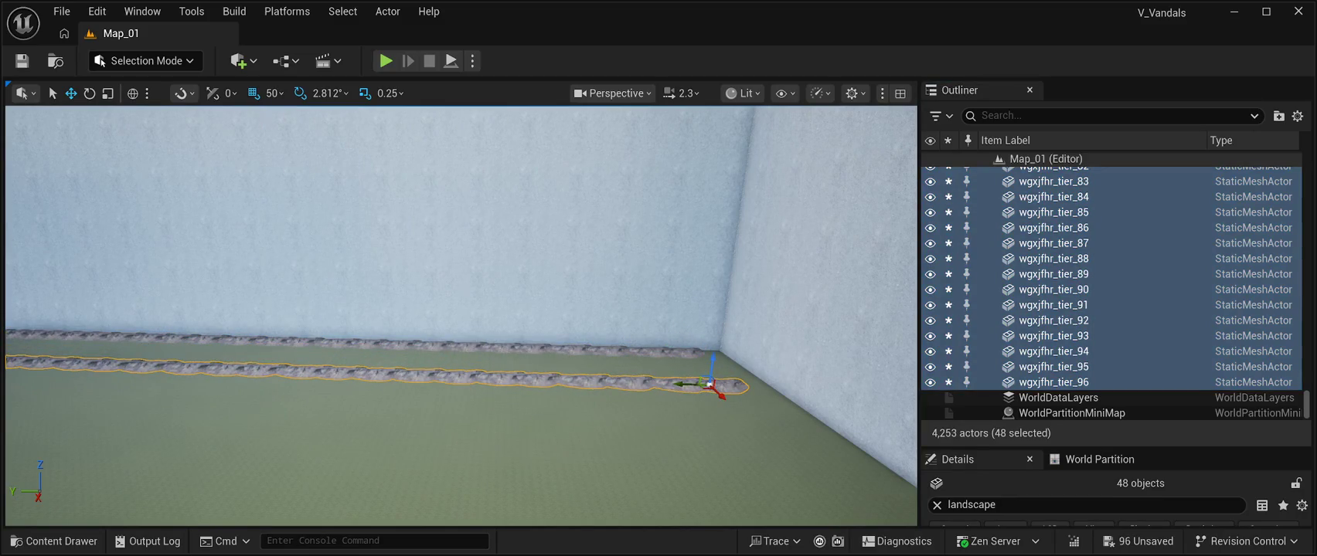
{"action": "key", "text": "e"}
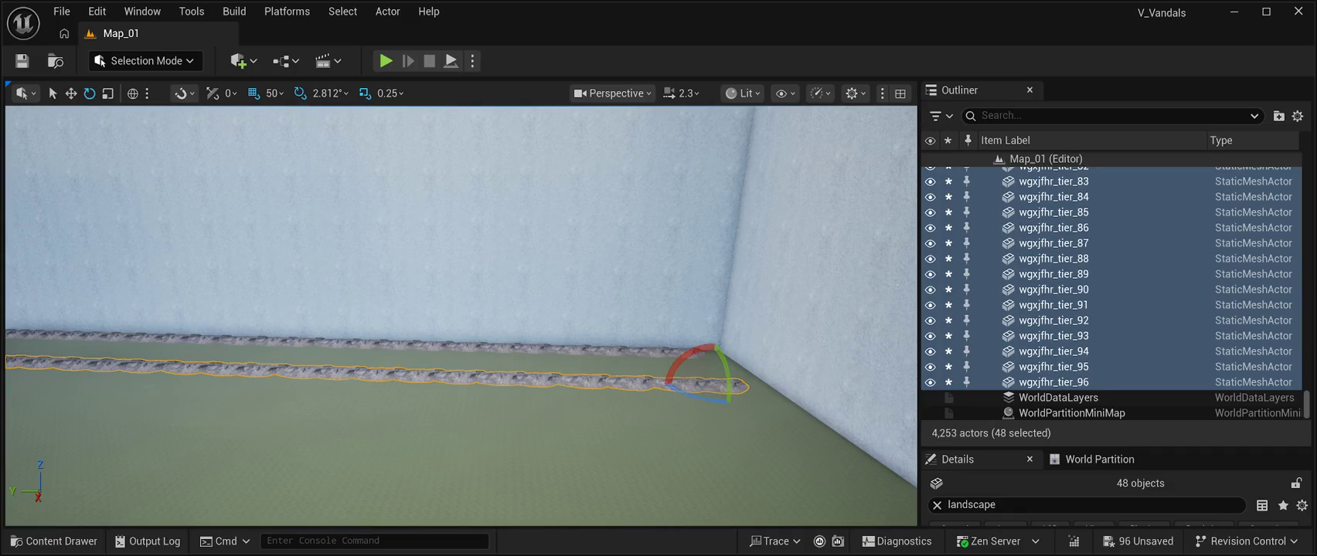
{"action": "mouse_move", "coordinate": [730, 391]}
{"action": "left_mouse_down"}
{"action": "mouse_move", "coordinate": [732, 410]}
{"action": "mouse_move", "coordinate": [660, 383]}
{"action": "left_mouse_up"}
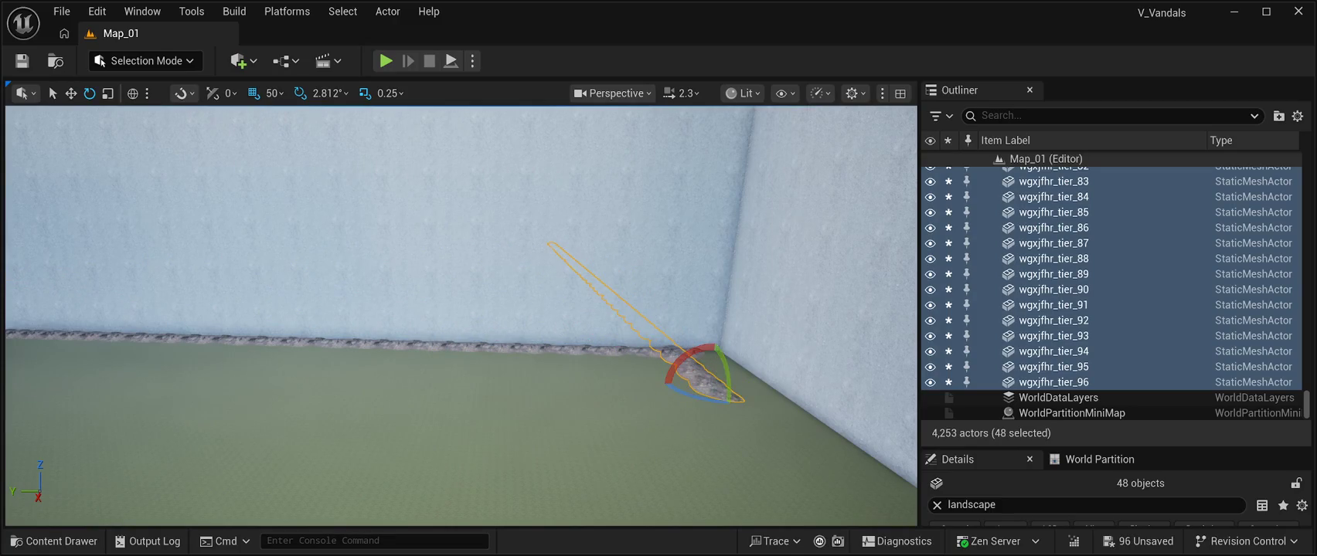
{"action": "key", "text": "w"}
{"action": "key", "text": "ctrl+z"}
{"action": "mouse_move", "coordinate": [763, 453]}
{"action": "left_mouse_down"}
{"action": "mouse_move", "coordinate": [908, 429]}
{"action": "mouse_move", "coordinate": [850, 433]}
{"action": "mouse_move", "coordinate": [620, 331]}
{"action": "mouse_move", "coordinate": [634, 305]}
{"action": "mouse_move", "coordinate": [672, 301]}
{"action": "mouse_move", "coordinate": [564, 309]}
{"action": "mouse_move", "coordinate": [670, 338]}
{"action": "mouse_move", "coordinate": [571, 344]}
{"action": "mouse_move", "coordinate": [799, 354]}
{"action": "mouse_move", "coordinate": [735, 361]}
{"action": "mouse_move", "coordinate": [719, 321]}
{"action": "mouse_move", "coordinate": [773, 313]}
{"action": "mouse_move", "coordinate": [777, 348]}
{"action": "mouse_move", "coordinate": [745, 348]}
{"action": "left_mouse_up"}
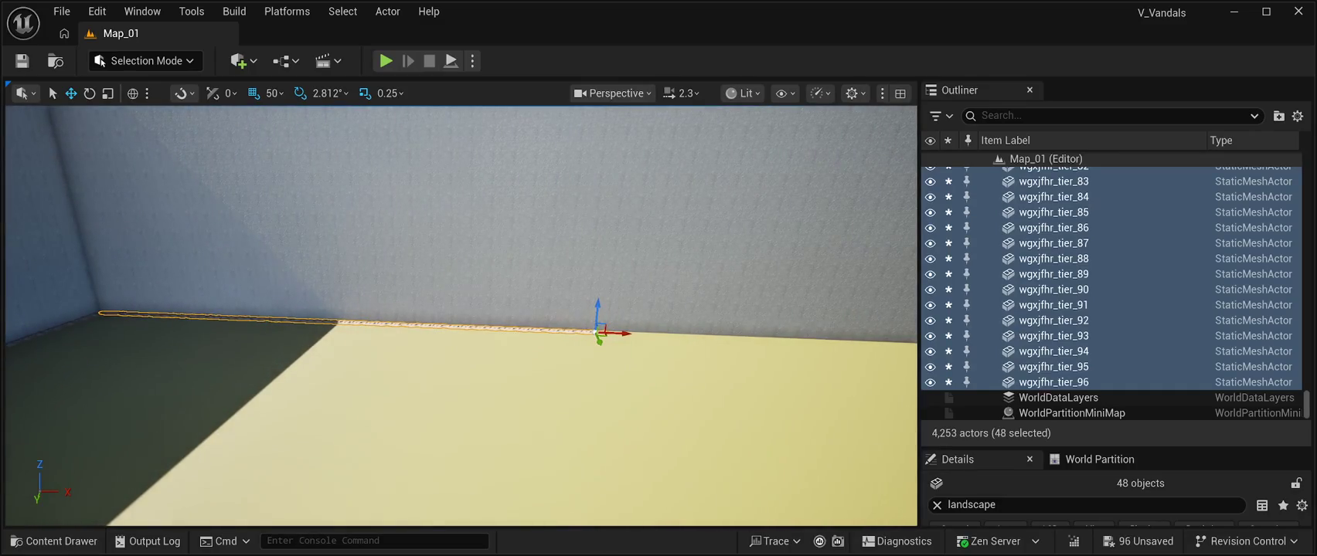
{"action": "left_click_drag", "start_coordinate": [623, 334], "coordinate": [912, 346]}
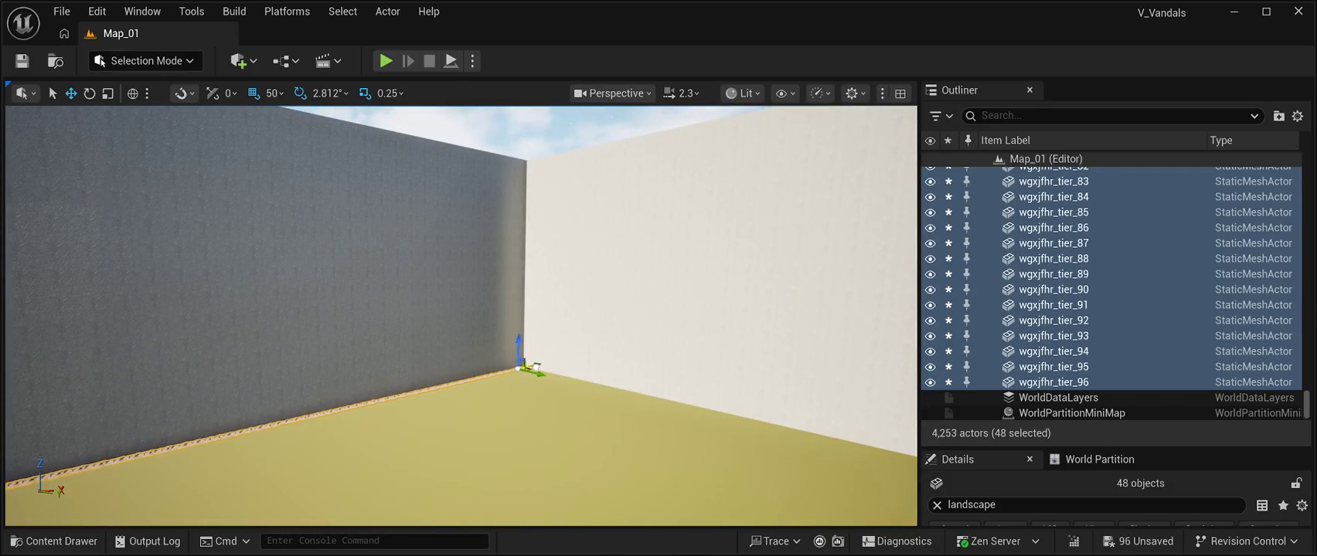
{"action": "left_click_drag", "start_coordinate": [536, 366], "coordinate": [541, 350]}
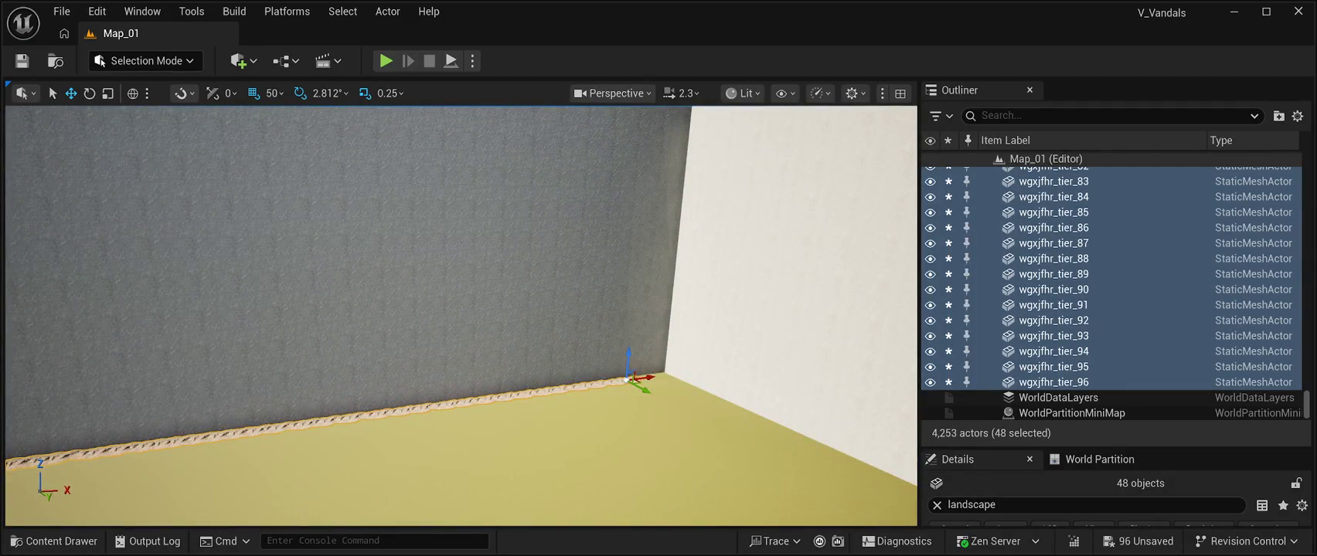